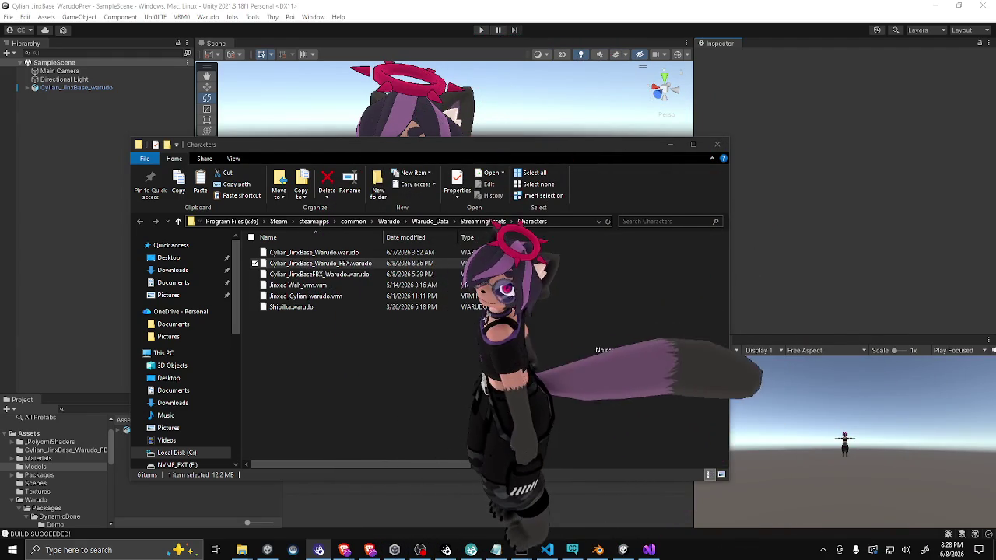
Step: Drag the Halo material from Assets/Materials onto the avatar's halo, then select Cylian_JinxBase_warudo
click(383, 8)
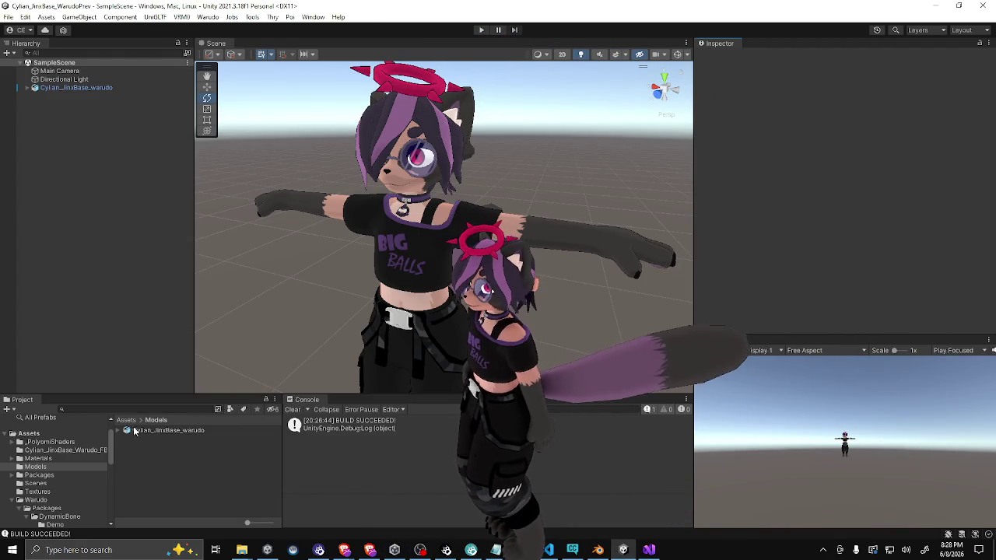
key(BackSpace)
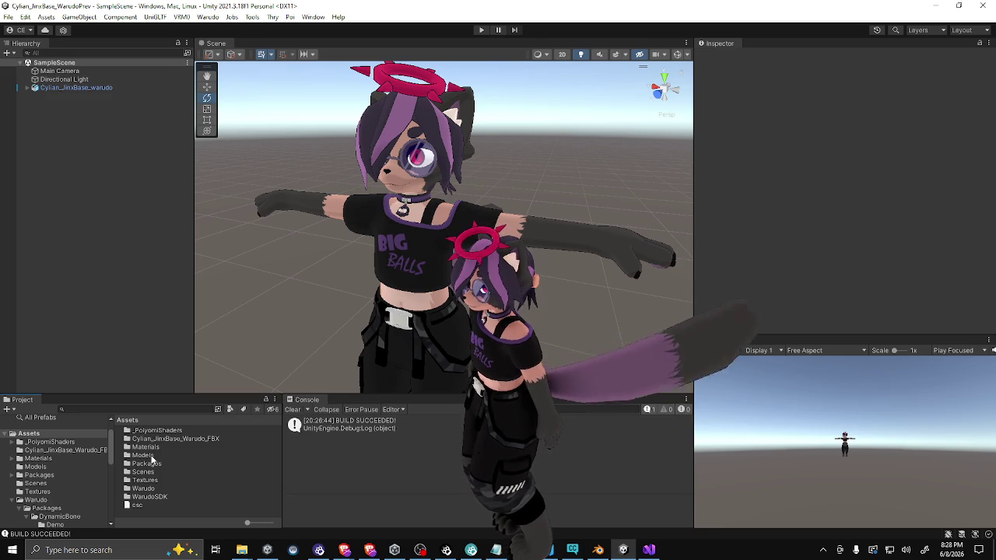
double_click(145, 447)
drag(152, 472, 420, 87)
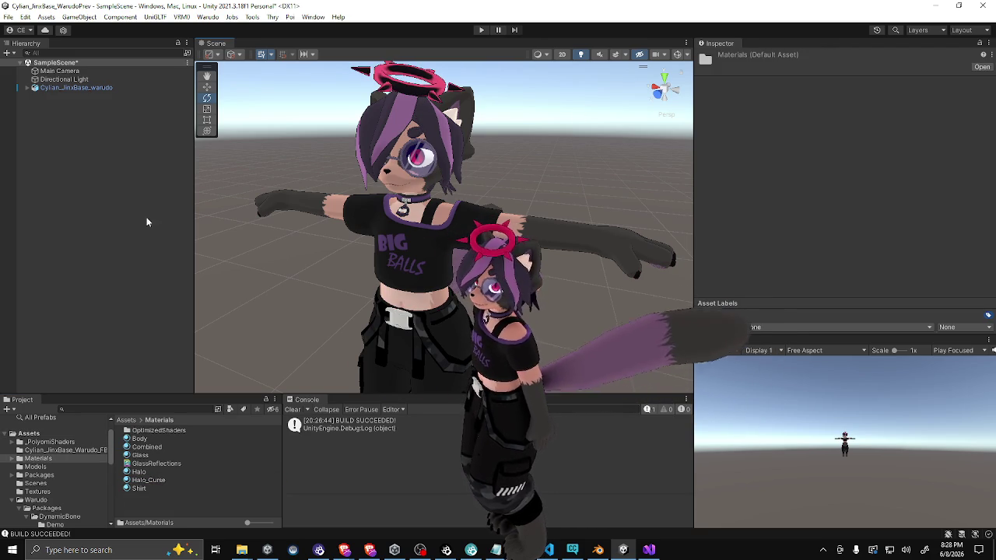
click(122, 88)
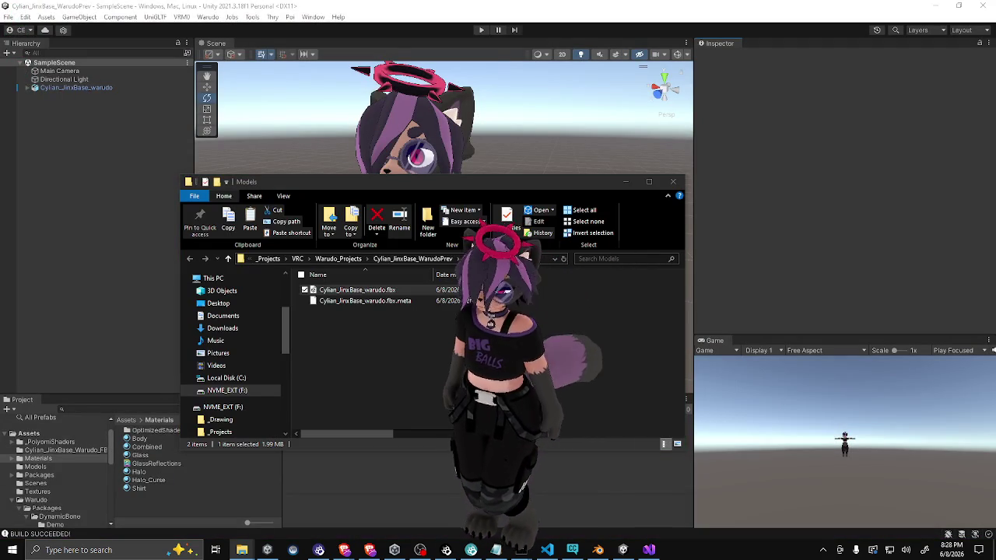
Step: Cut Cylian_JinxBase_Warudo_FBX.warudo from Models, paste it into Characters replacing the old copy, then close Characters
click(420, 310)
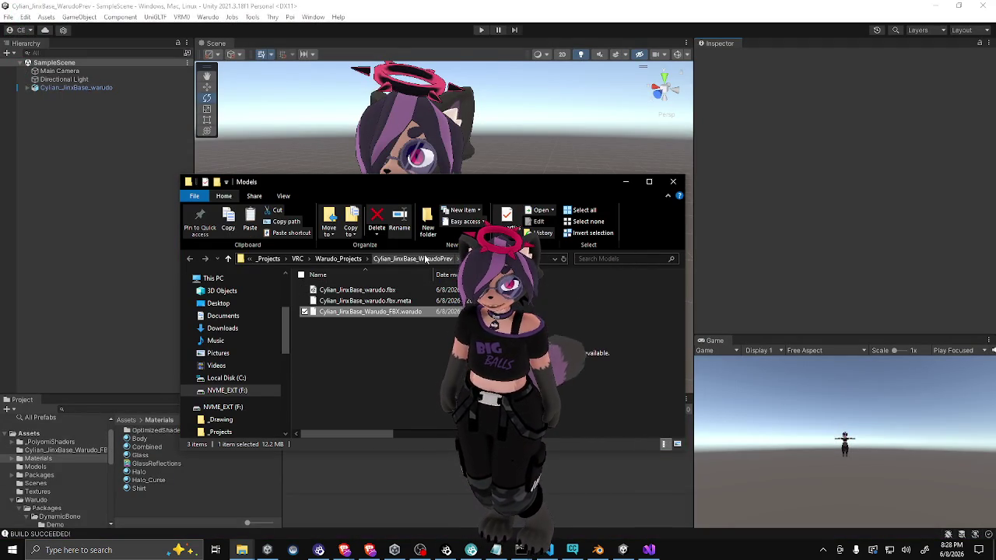
click(378, 301)
click(378, 312)
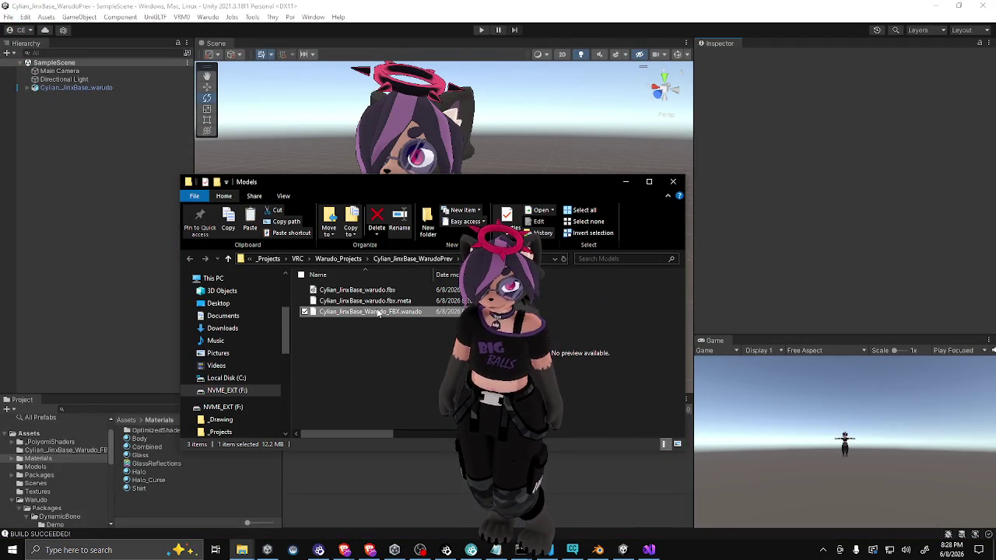
key(Delete)
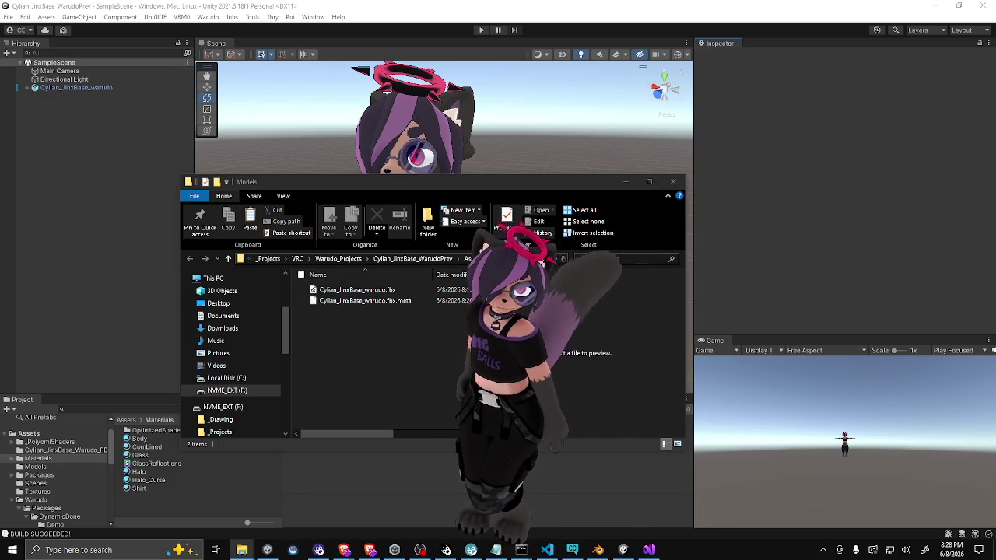
key(alt+Tab)
key(ctrl+v)
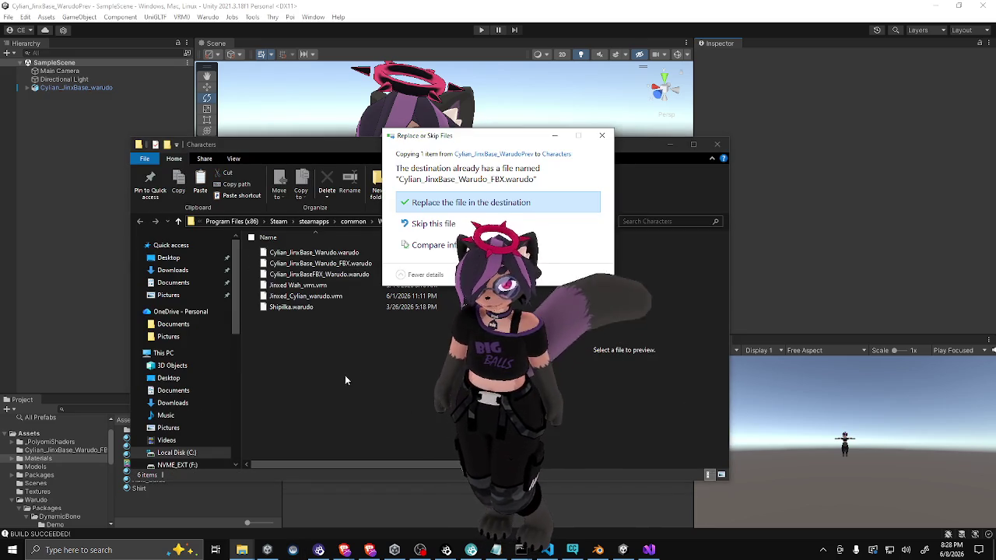
key(Return)
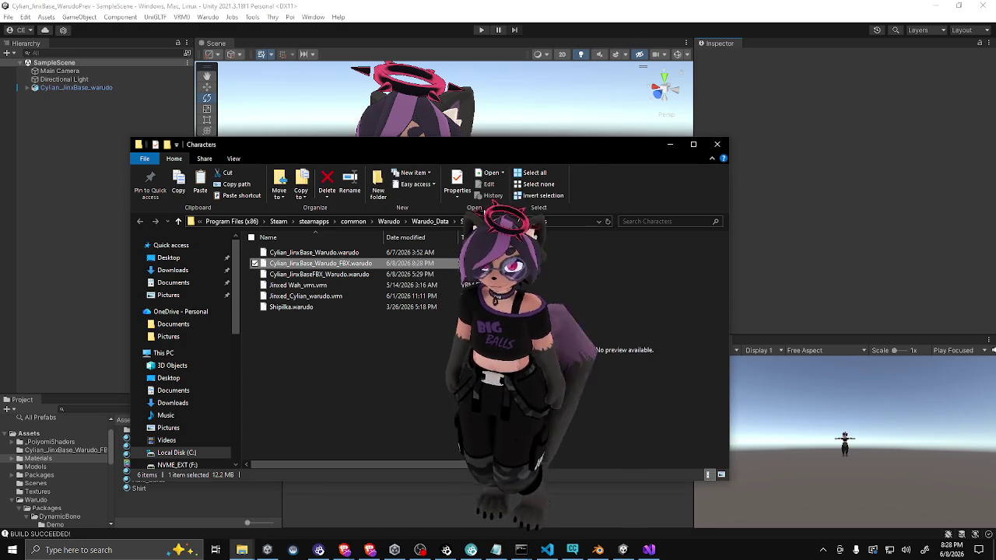
key(alt+Tab)
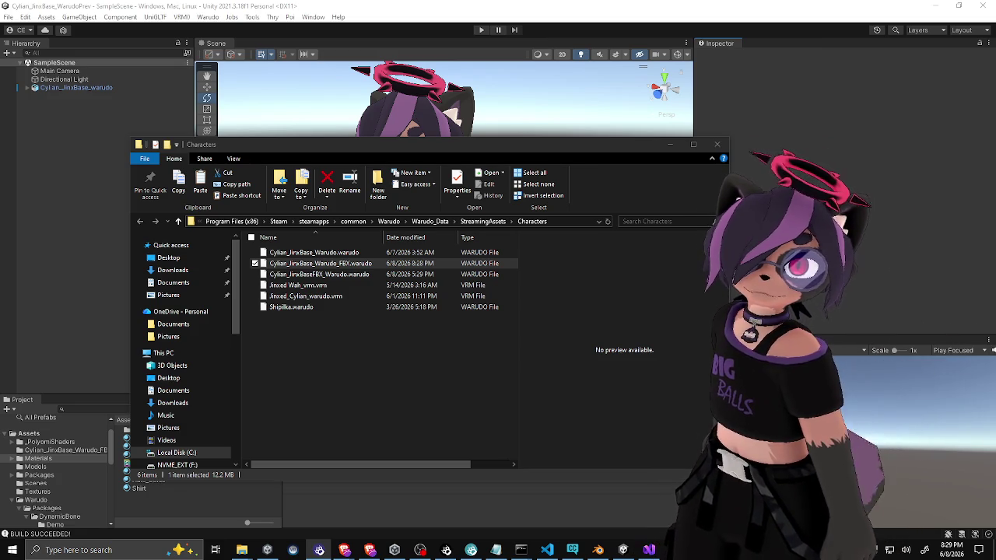
click(670, 144)
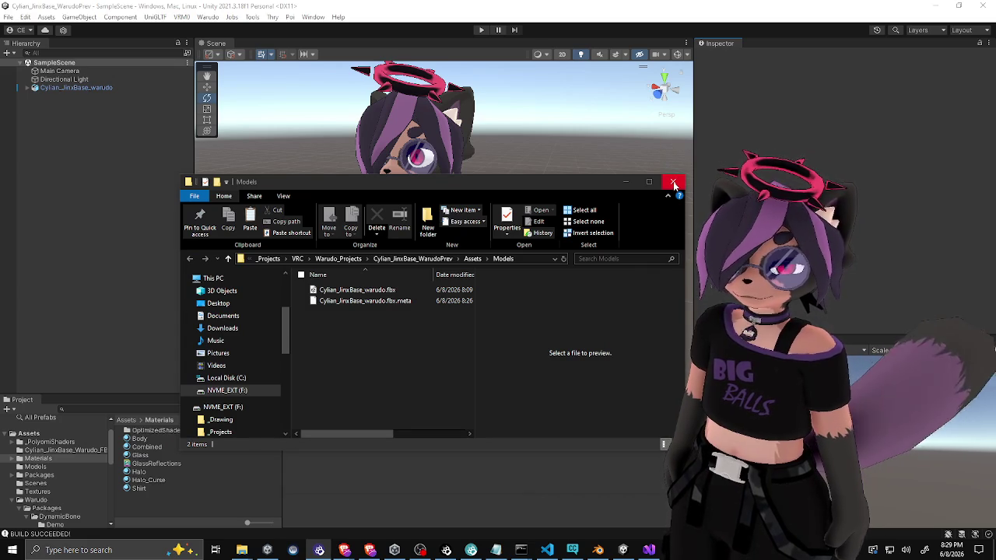
Step: Open a command prompt from the Assets folder and run cd .. and git init in the project root
click(674, 184)
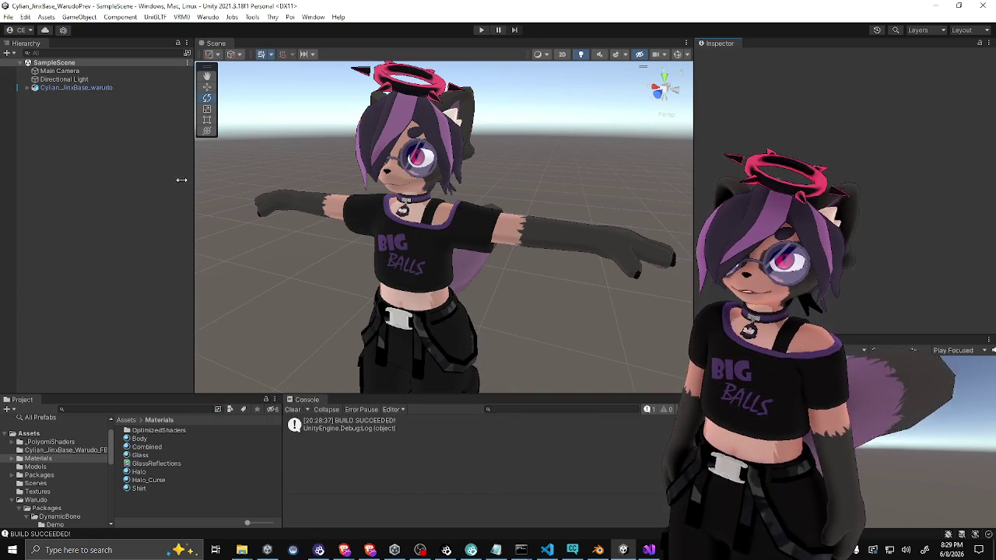
click(127, 420)
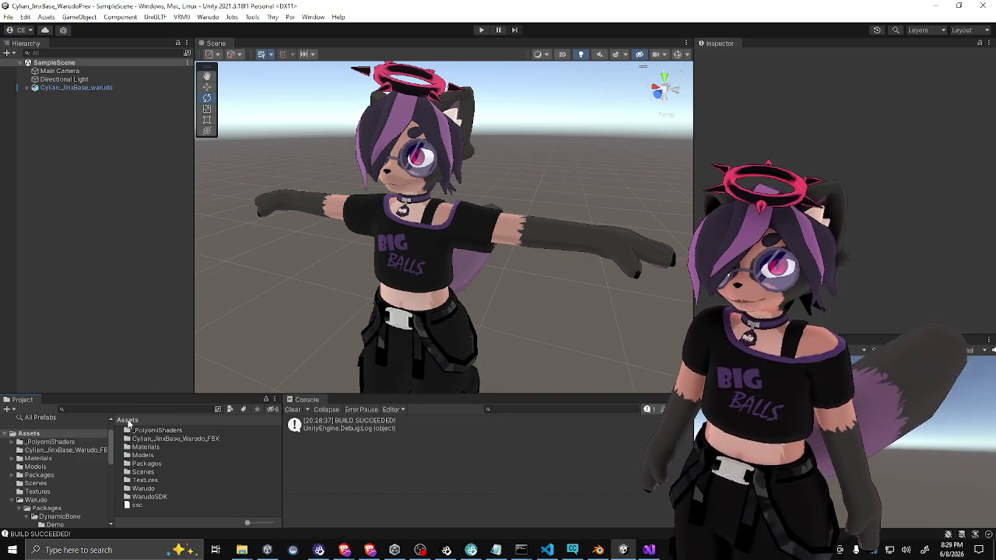
click(152, 430)
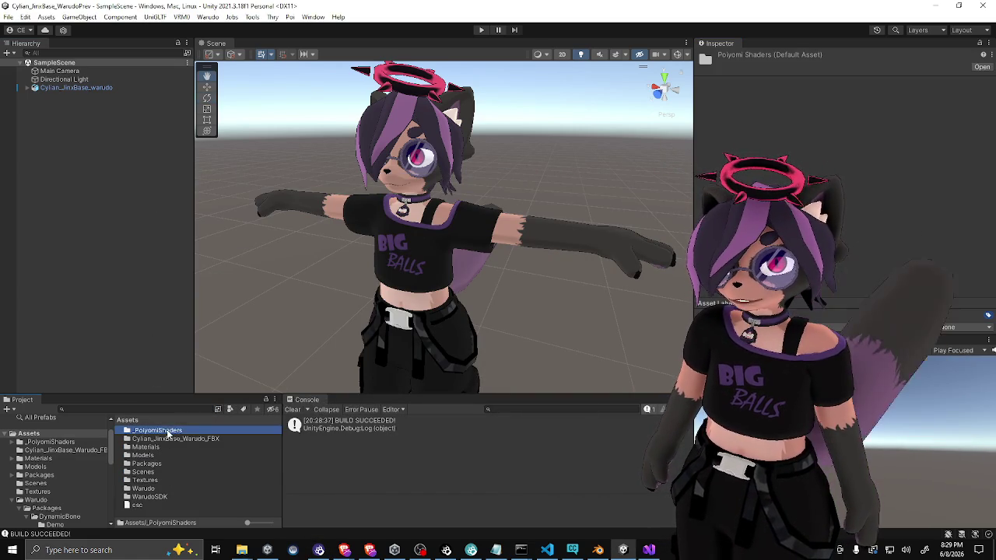
right_click(159, 430)
click(190, 141)
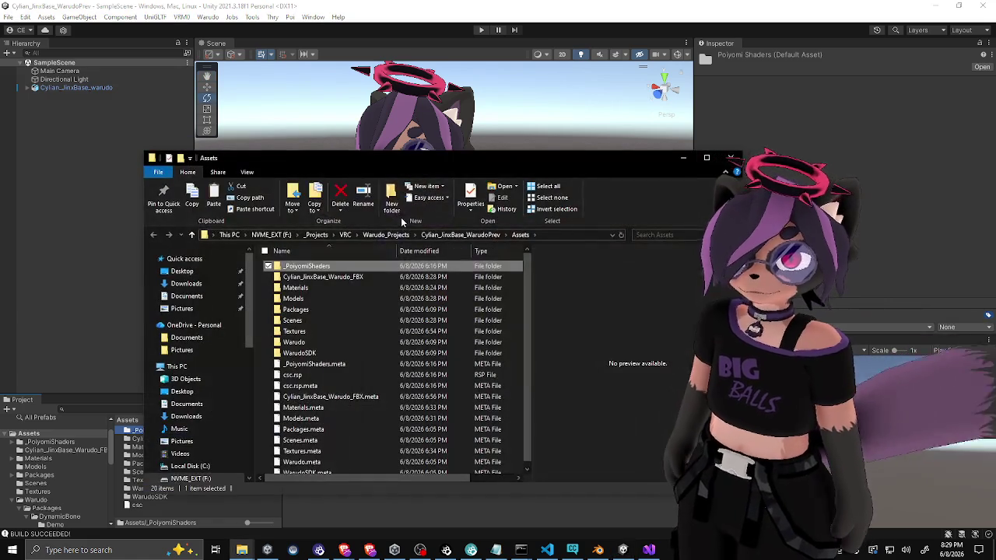
click(560, 236)
text(cmd)
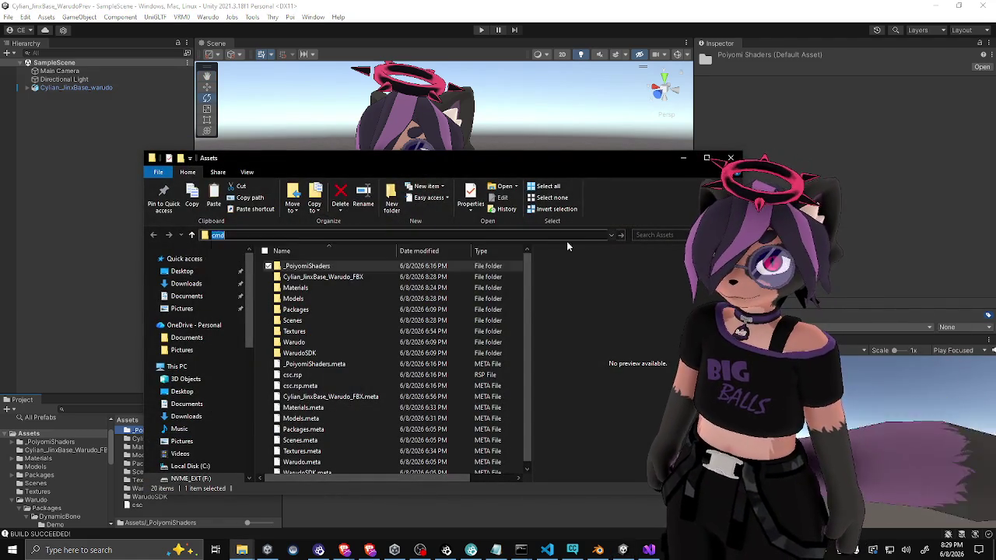
key(Return)
text(cd ..)
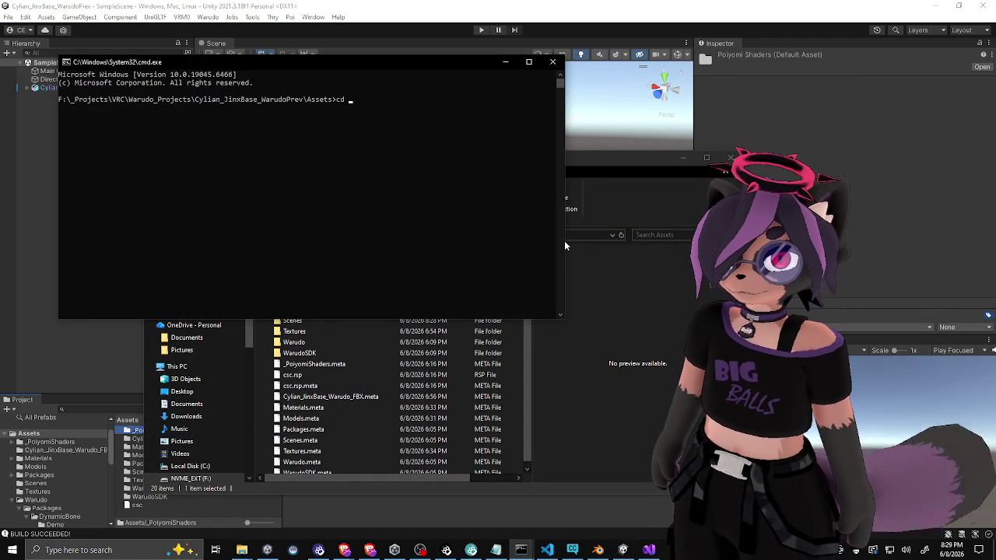
key(Return)
text(git init)
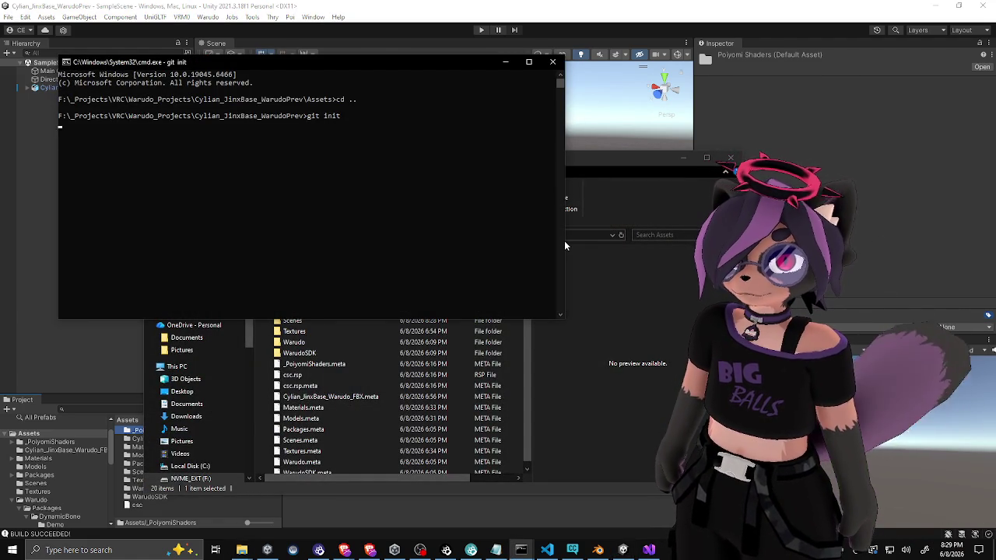
key(Return)
Step: Copy .gitignore from Cylian_JinxBase_Warudo_latestSDK_broken into the Cylian_JinxBase_WarudoPrev project folder
click(611, 159)
drag(611, 159, 777, 147)
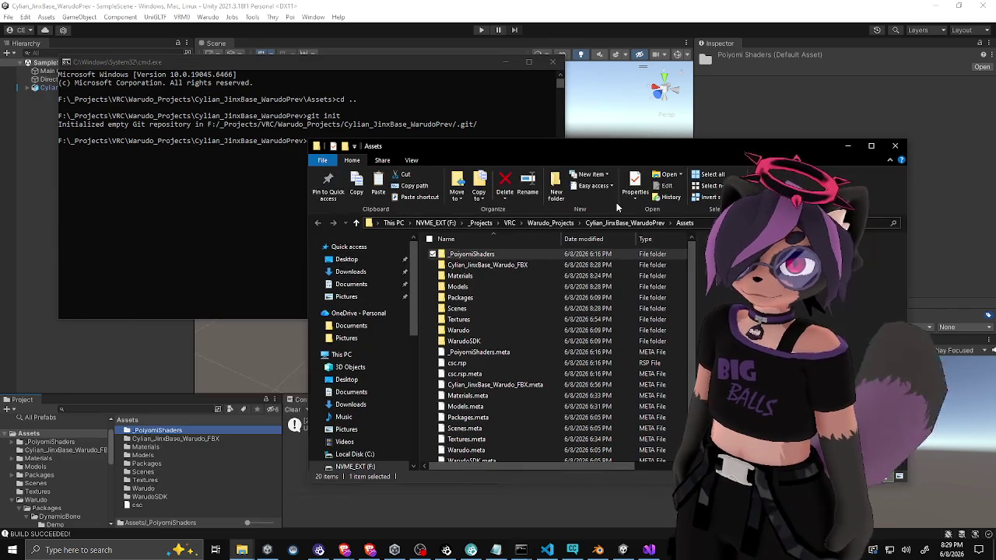
click(555, 223)
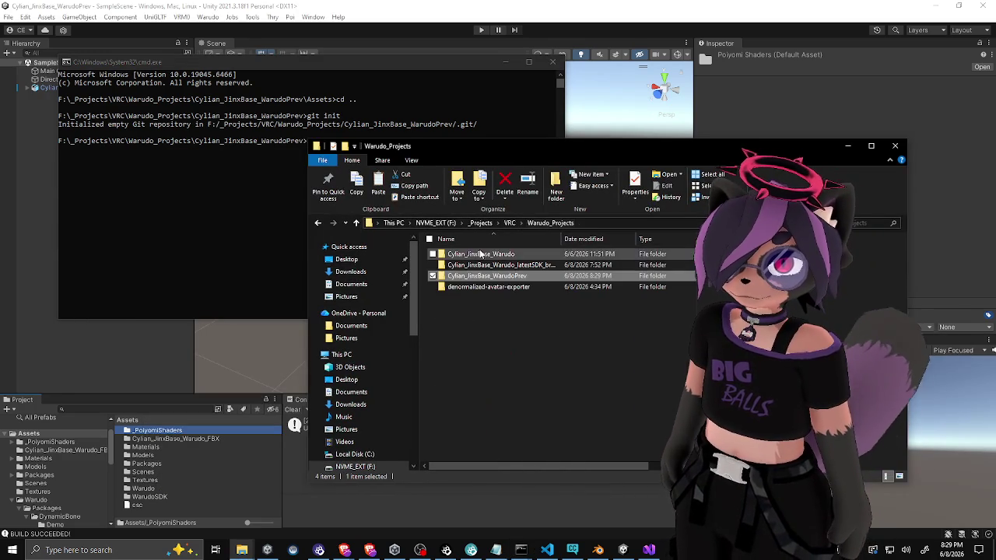
double_click(476, 264)
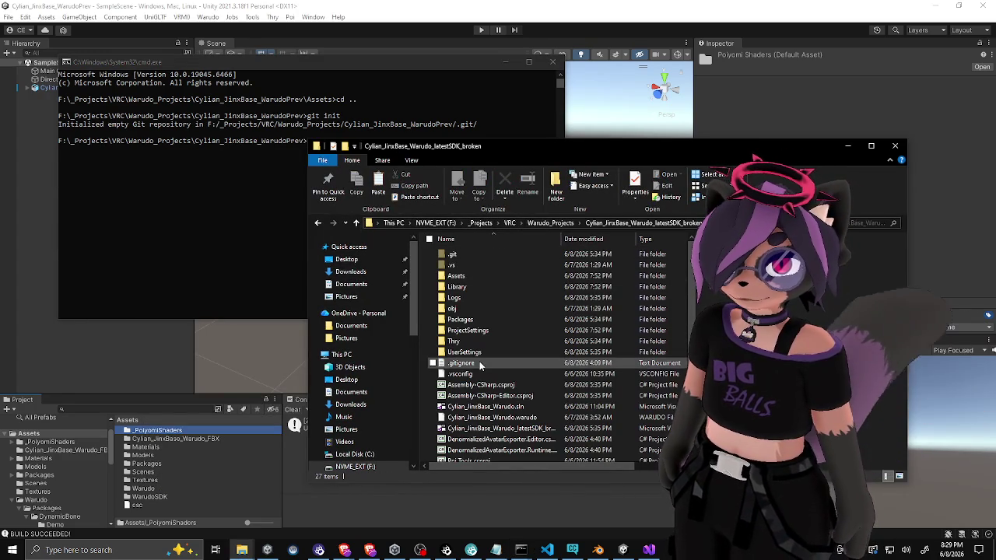
click(479, 363)
click(561, 225)
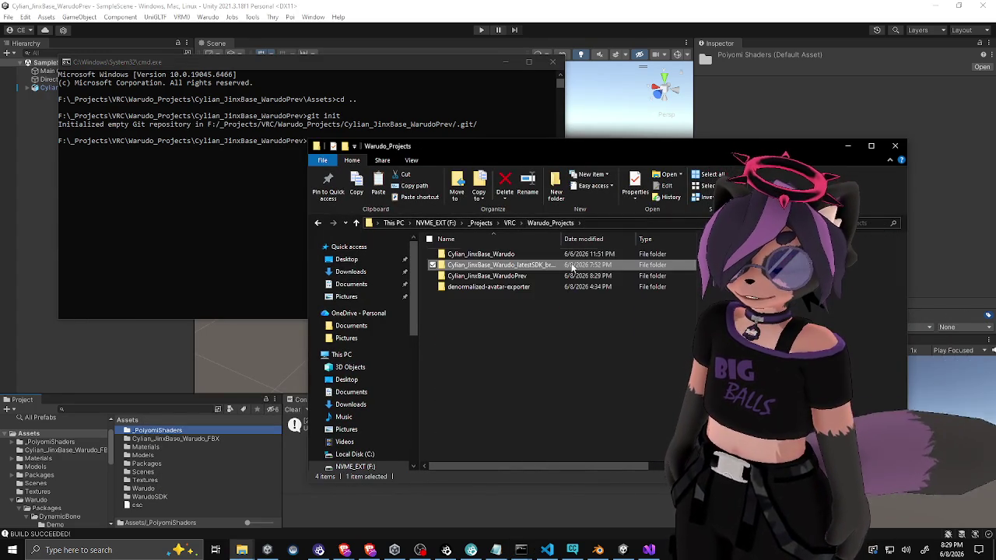
double_click(500, 276)
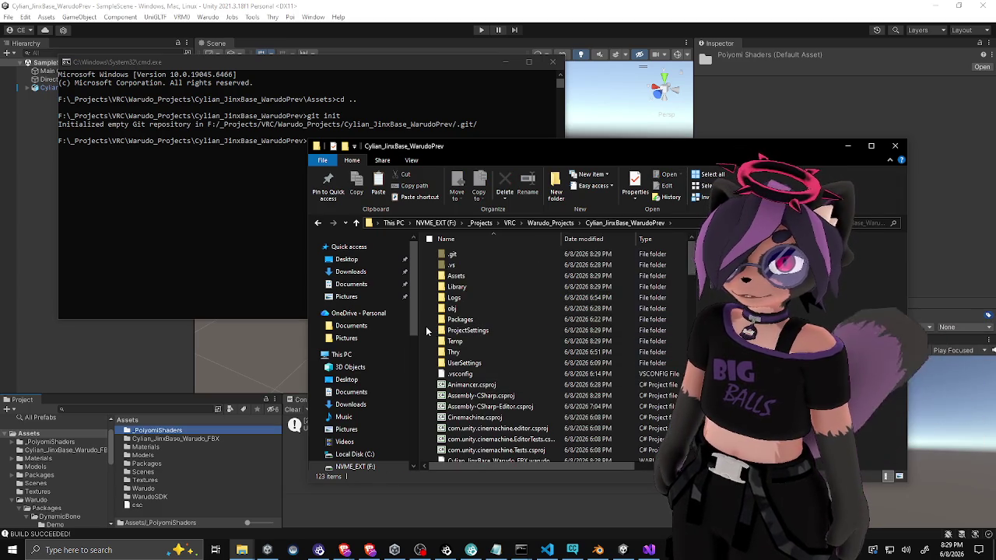
key(ctrl+v)
Step: Stage all project files with git add . and commit them with the message 'initial'
click(237, 249)
text(git status)
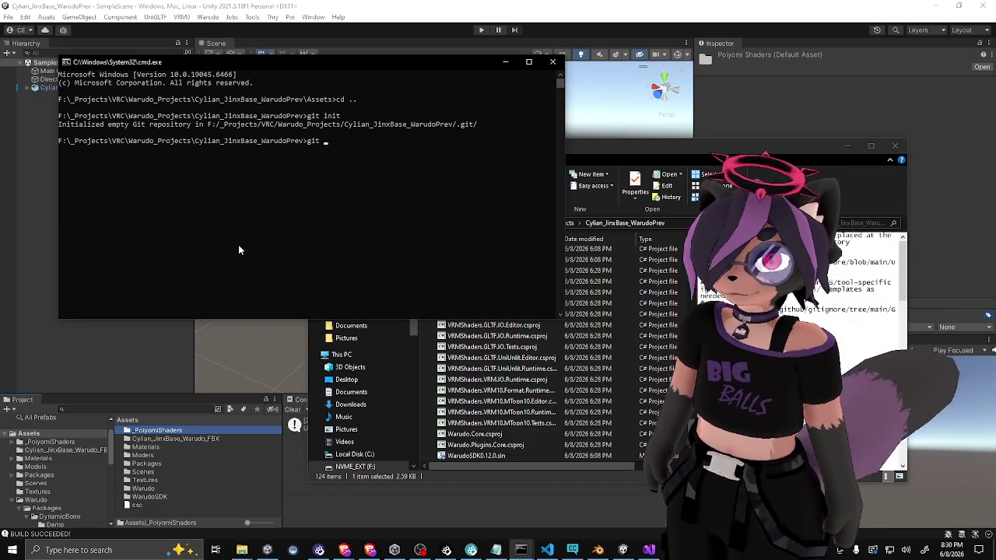
key(Return)
text(git add .)
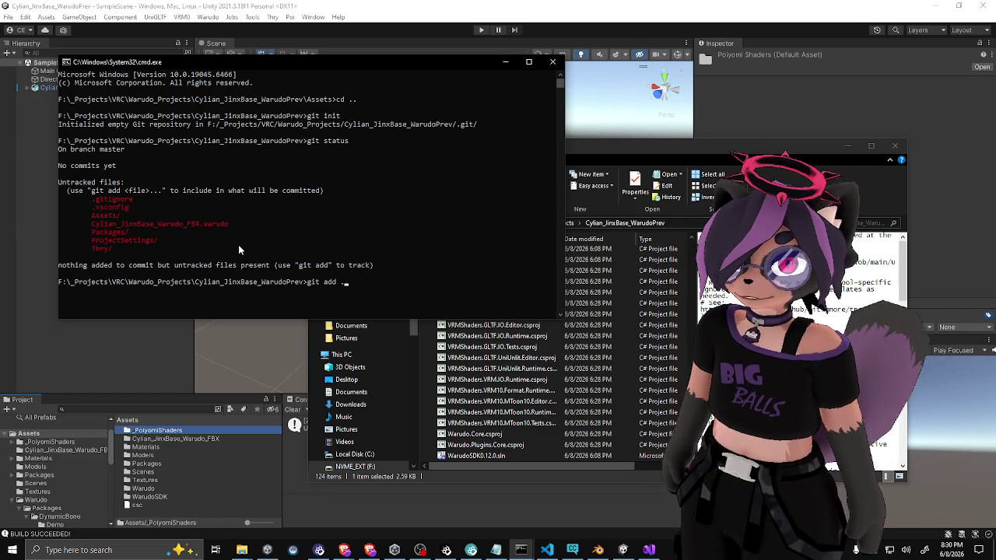
key(Return)
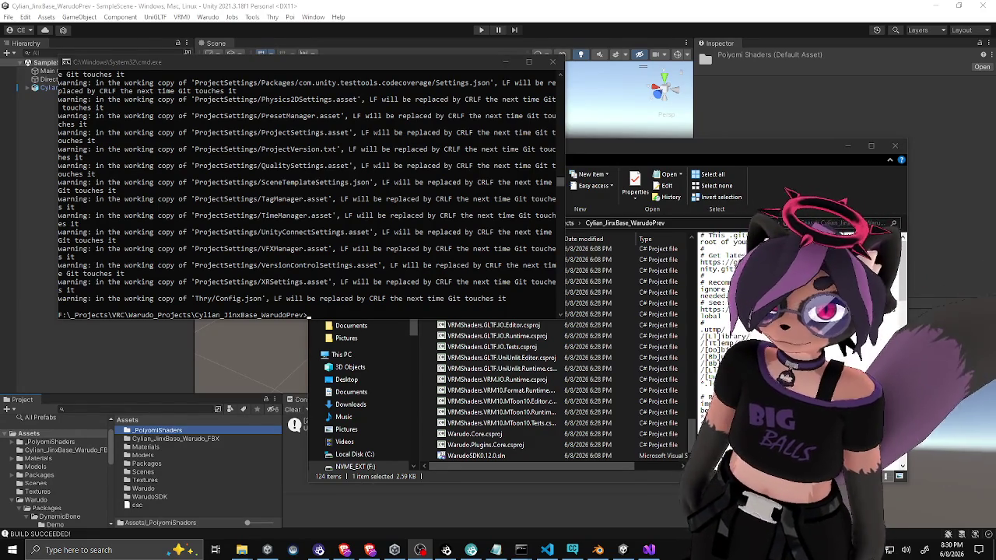
click(312, 244)
text(cls)
key(Return)
text(git status)
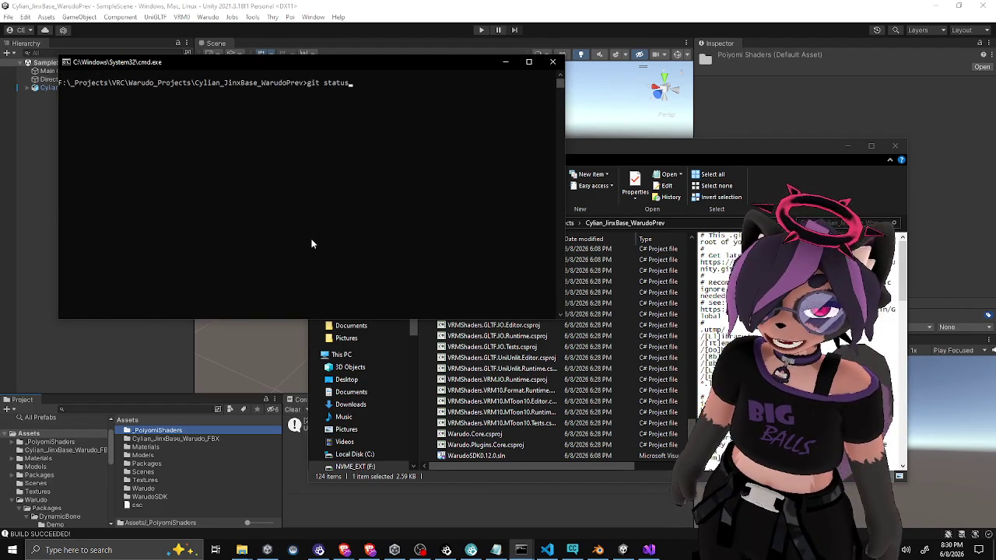
key(Return)
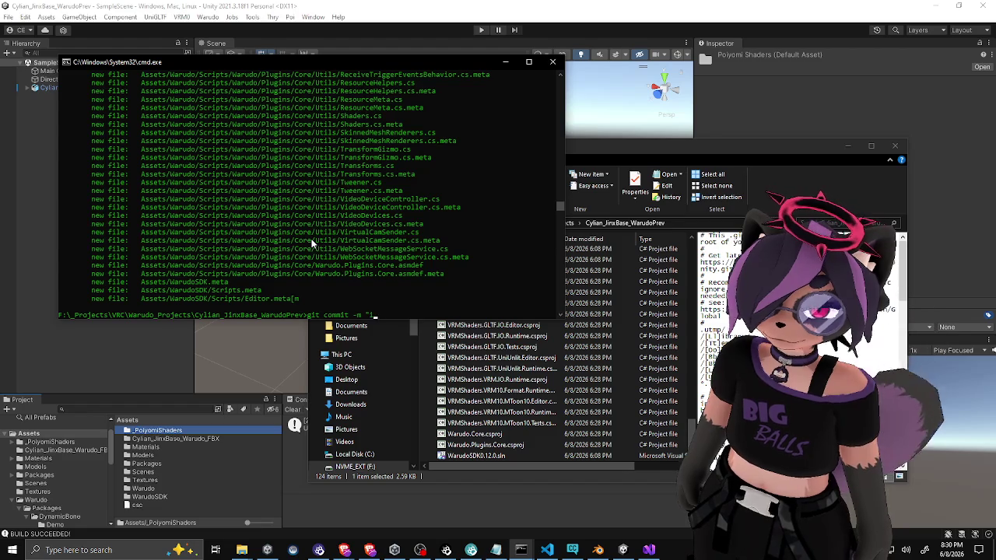
text(initial")
key(Return)
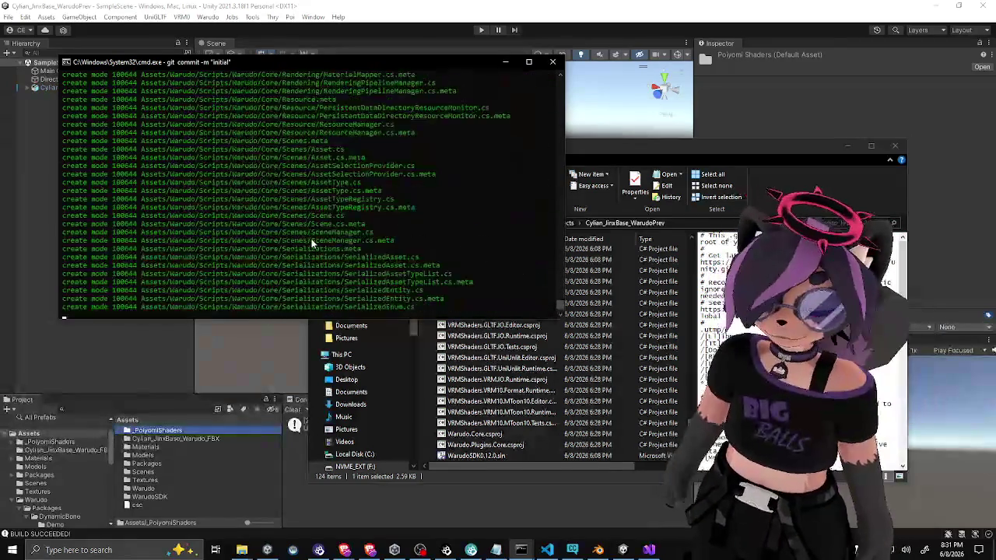
Step: Check git status and git log to confirm a clean working tree and the 'initial' commit
text(git status)
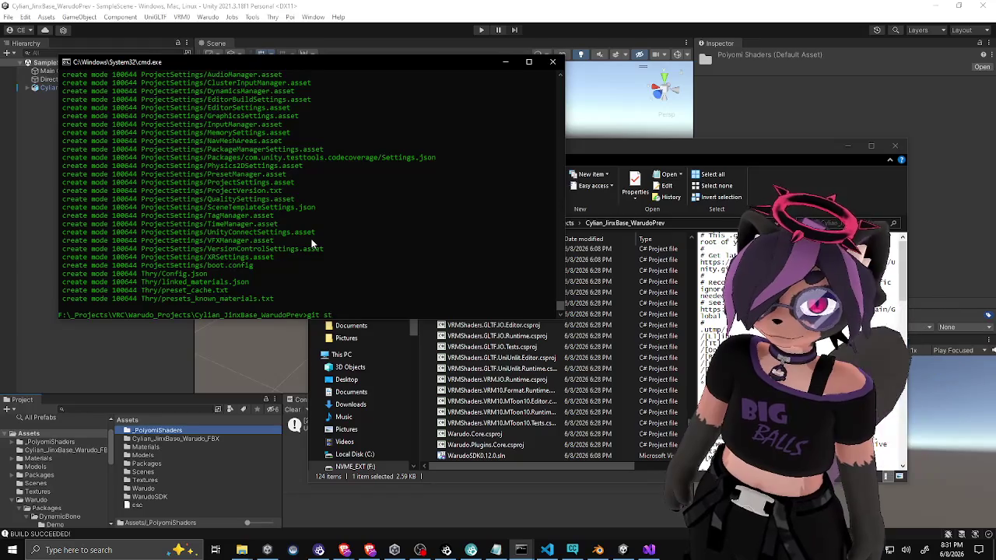
key(Return)
text(cls)
key(Return)
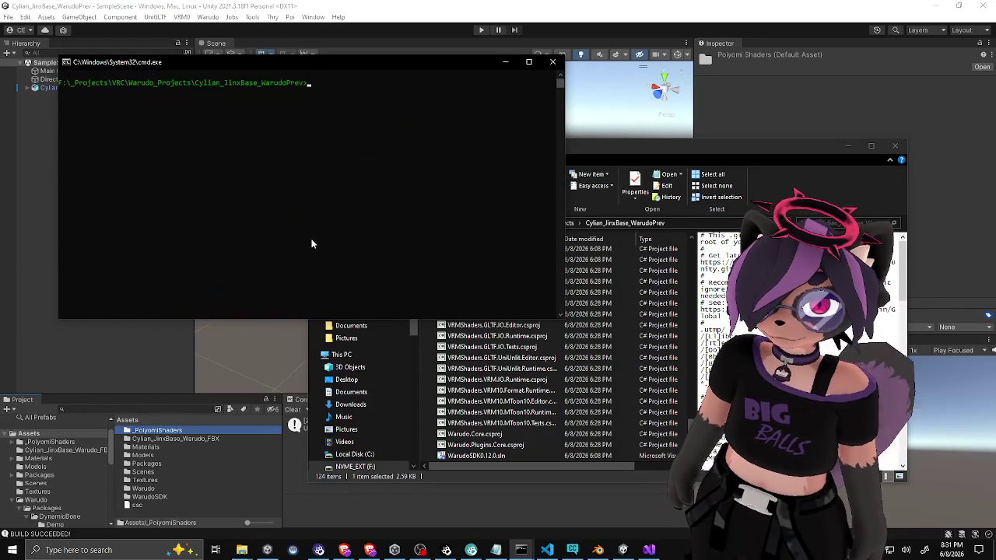
text(git)
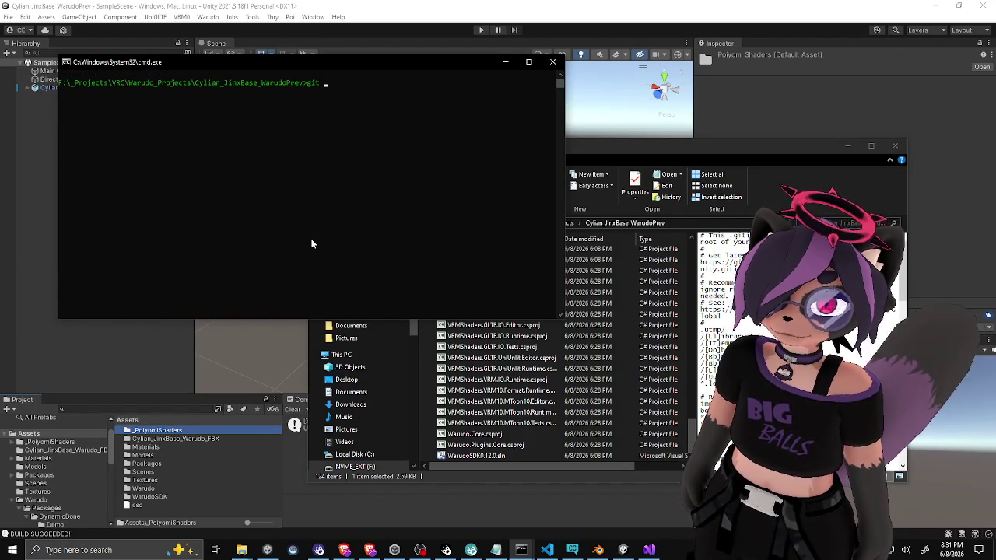
text( add .)
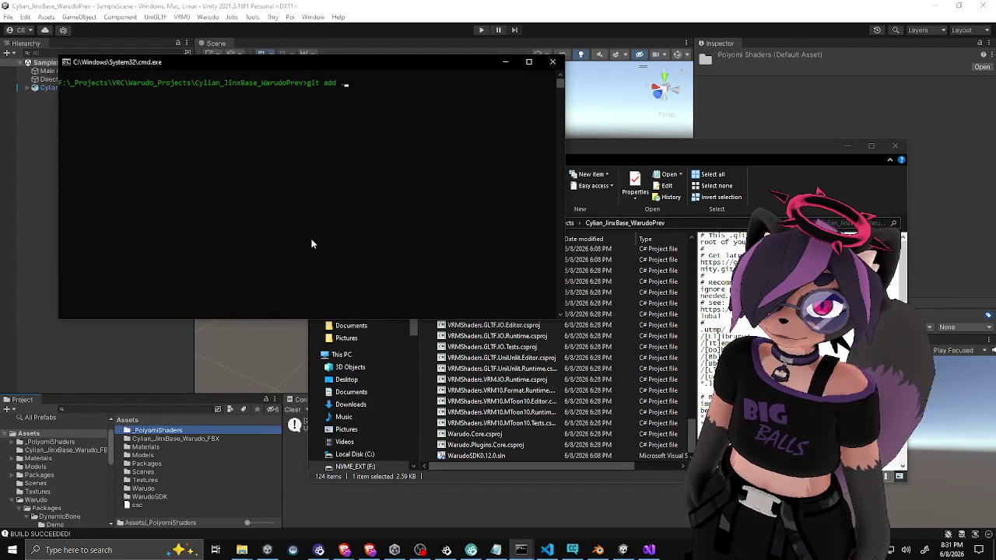
key(Return)
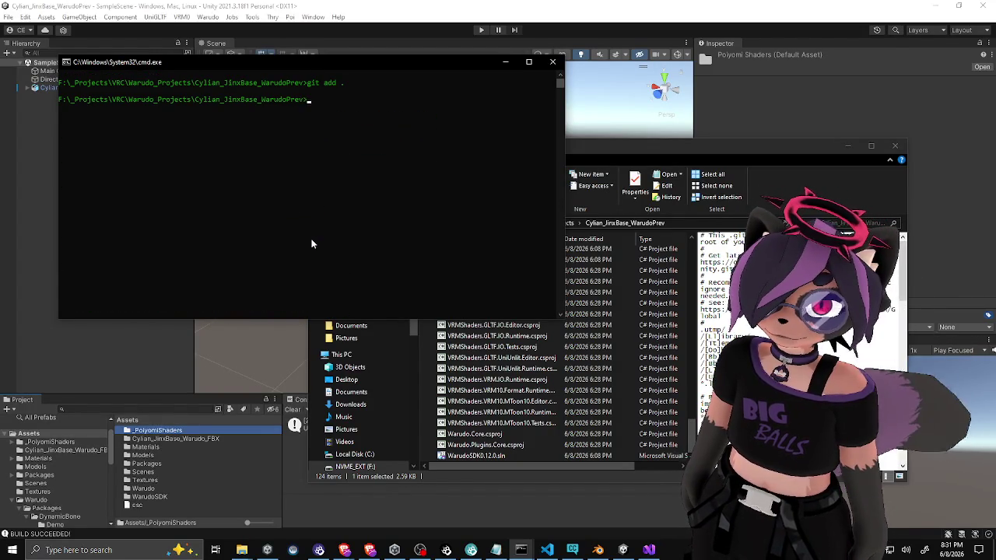
text(git status)
key(Return)
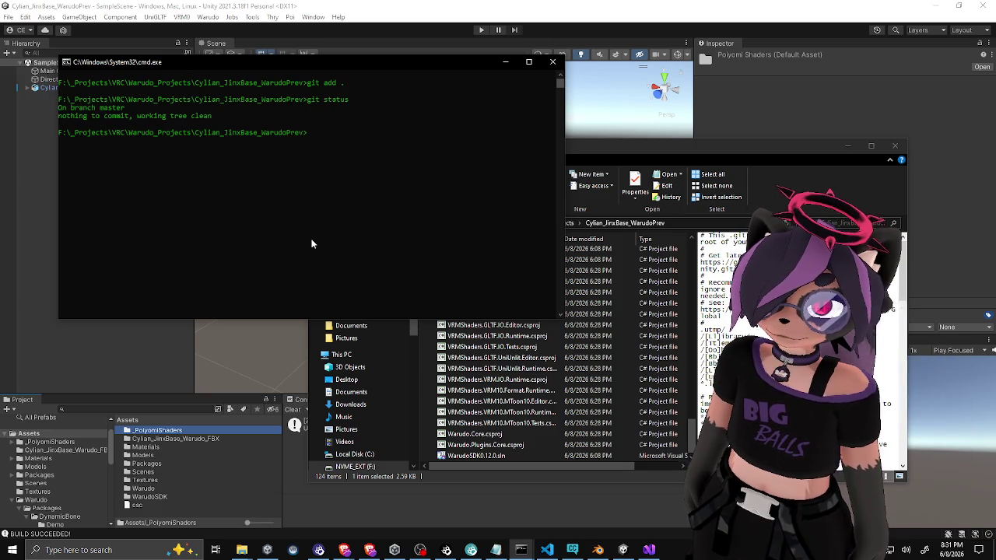
text(git log)
key(Return)
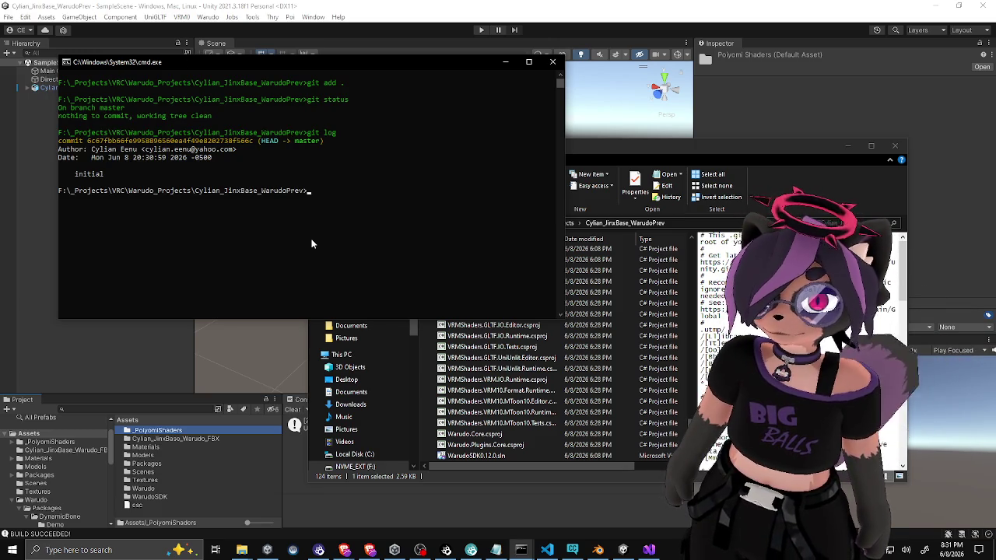
Step: Close the command prompt and File Explorer, then bring up the Notepad todo list and VS Code
click(552, 62)
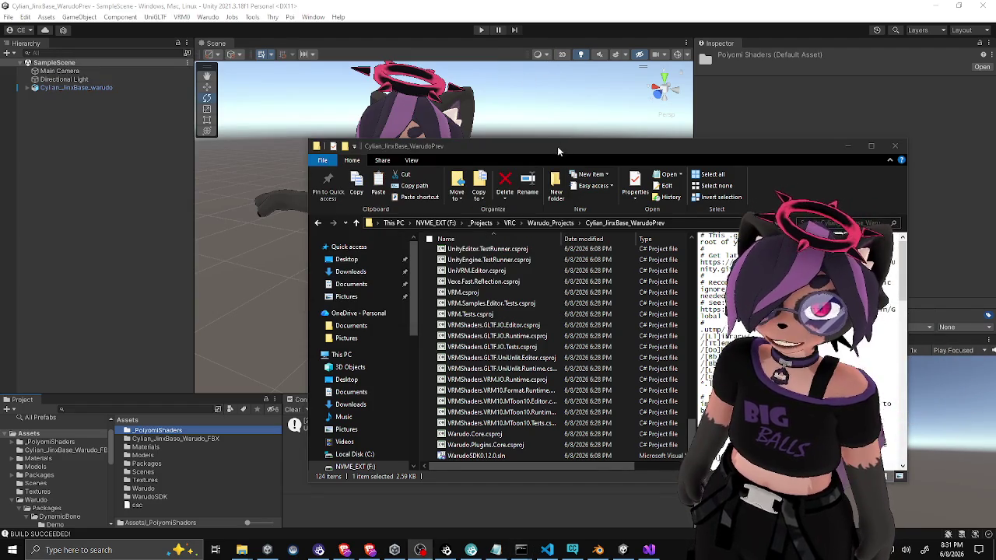
drag(557, 146, 504, 152)
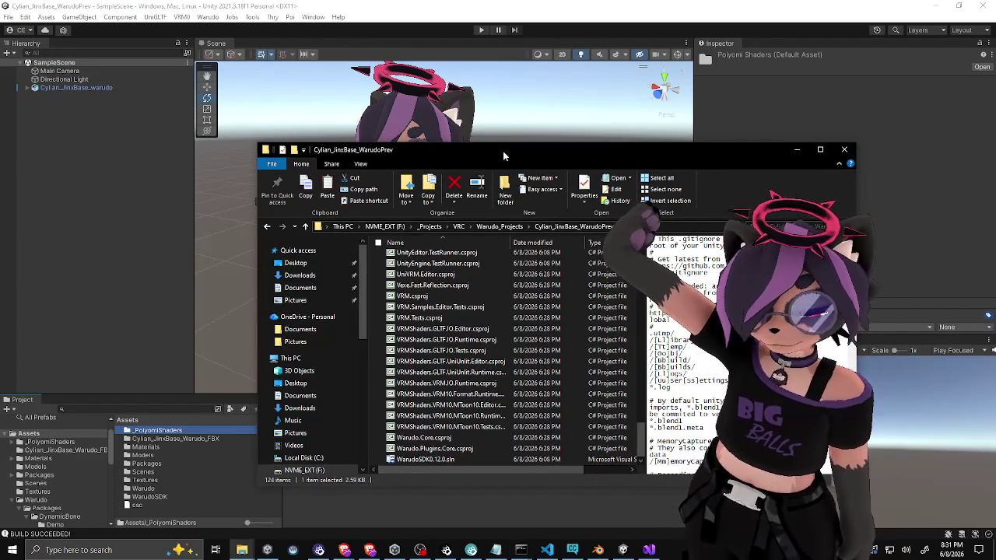
drag(608, 149, 548, 147)
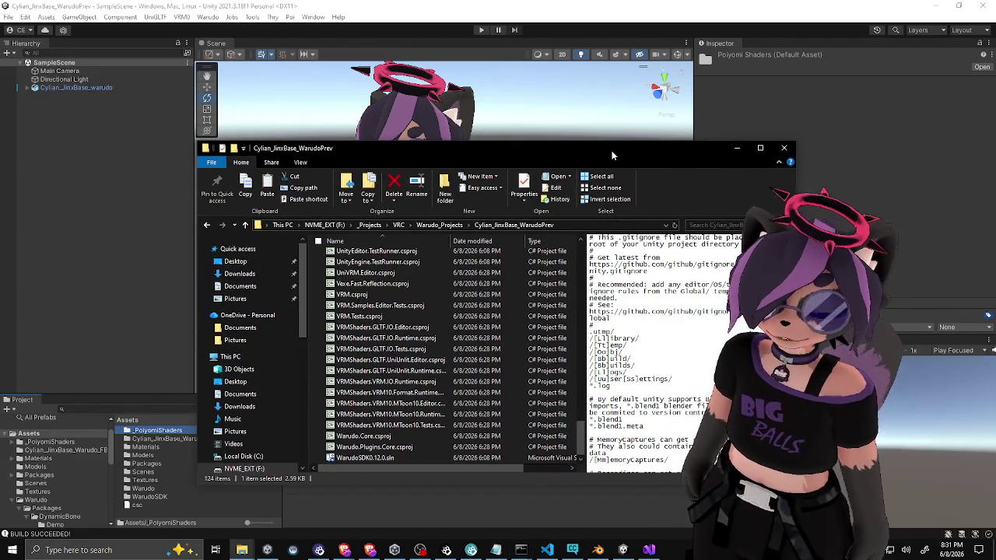
click(784, 148)
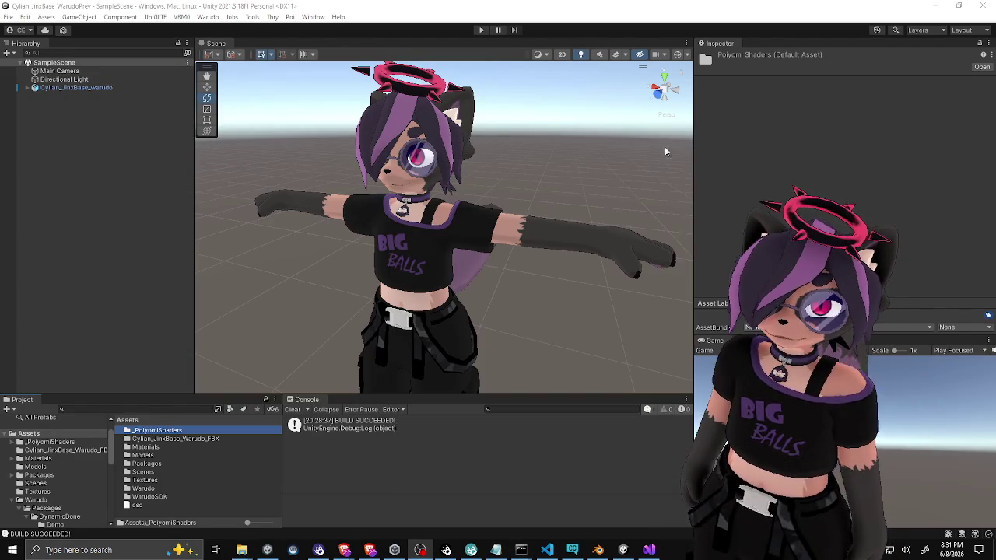
click(152, 183)
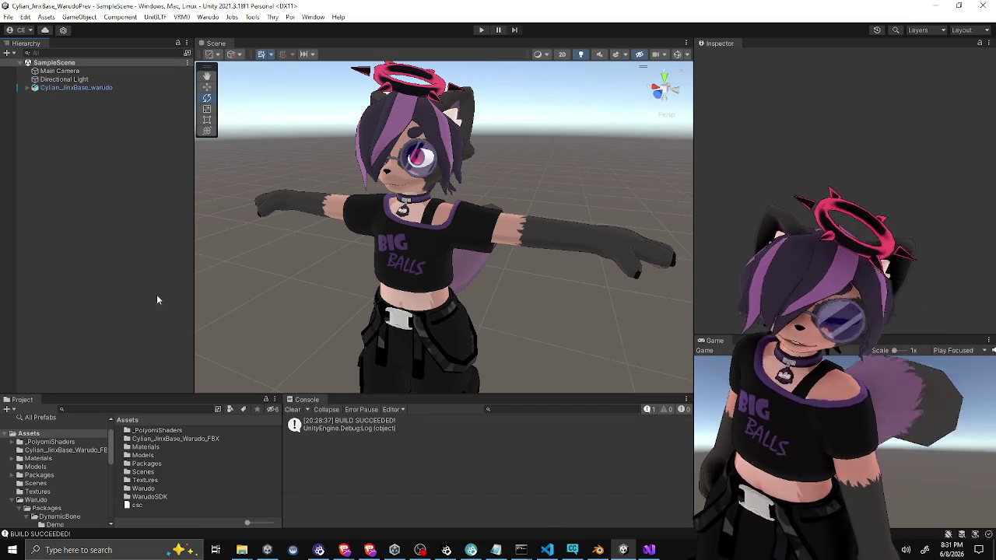
click(493, 546)
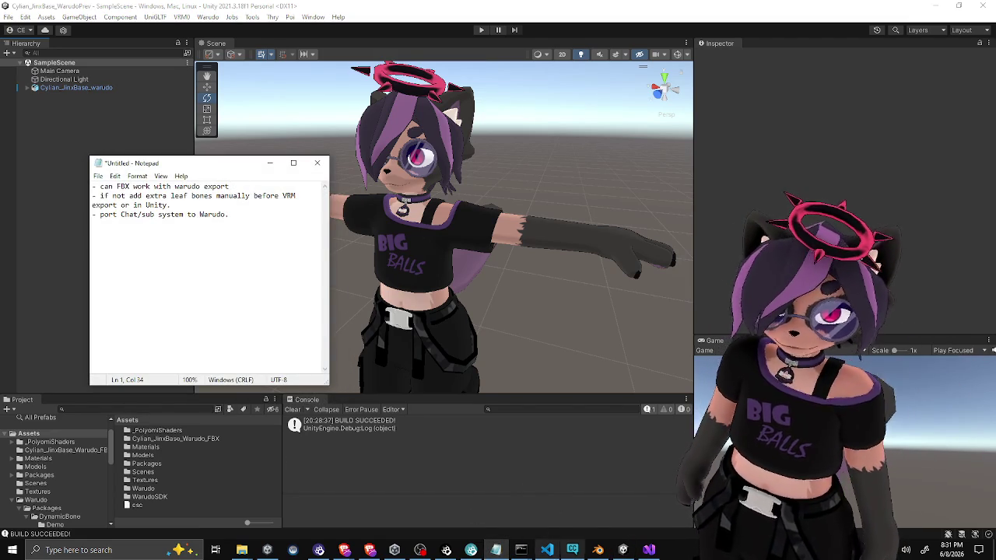
click(546, 550)
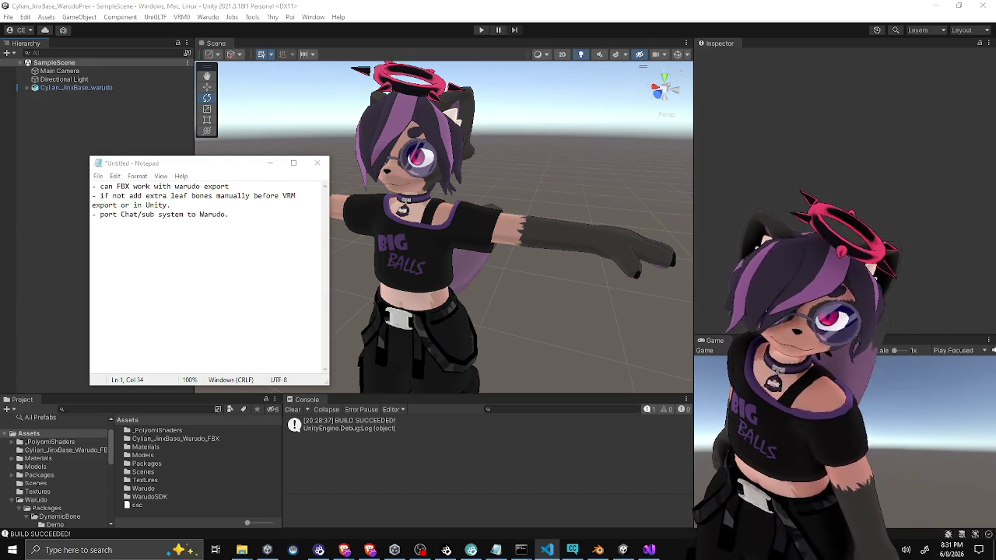
Step: Add a --- divider and a new numbered item 1 in VRCtoWarudo.md
key(alt+Tab)
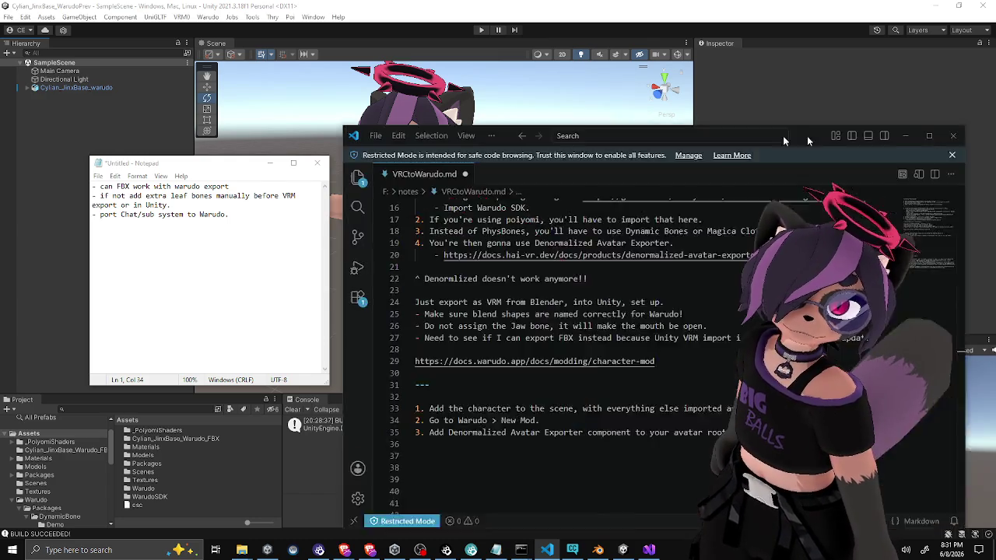
drag(799, 144, 554, 99)
click(271, 417)
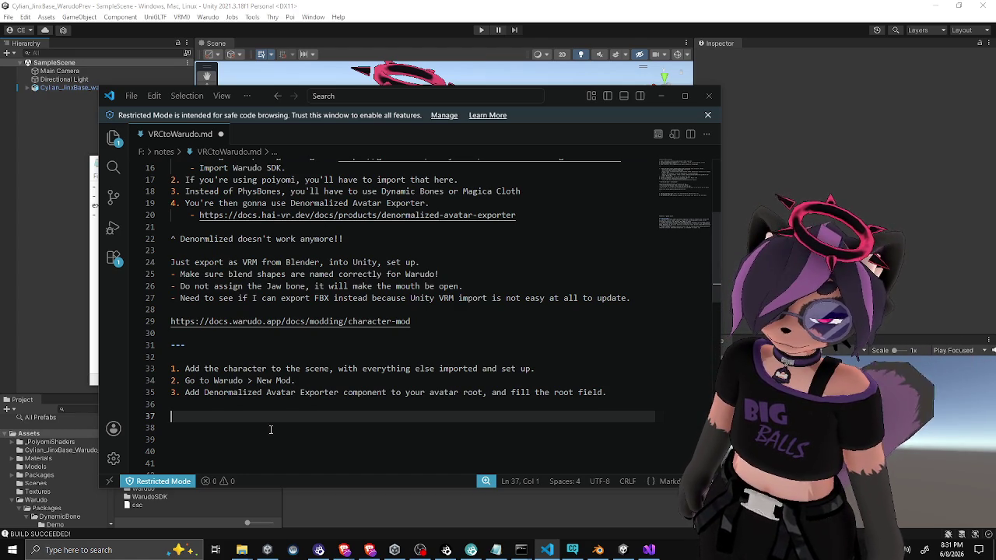
text(1.)
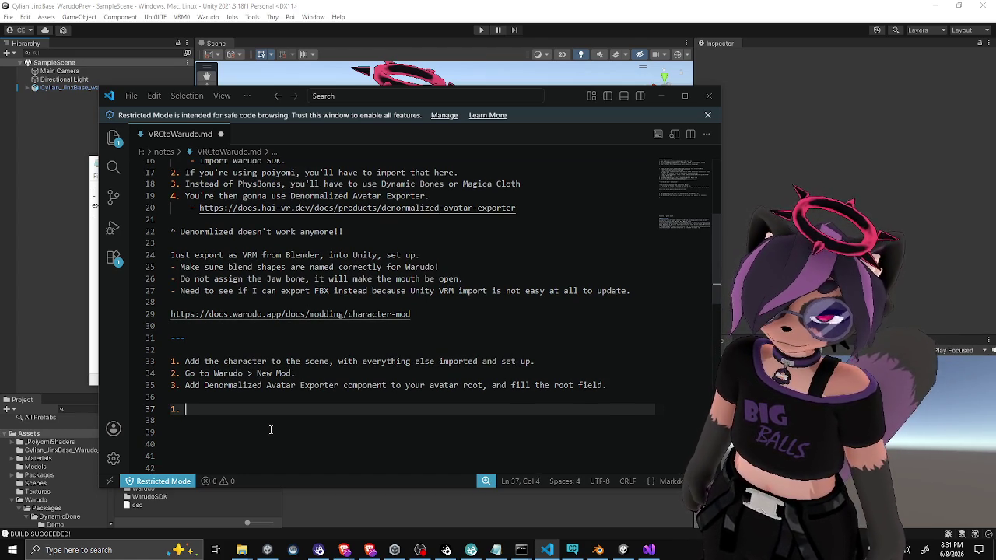
key(ctrl+shift+Return)
key(ctrl+shift+Return)
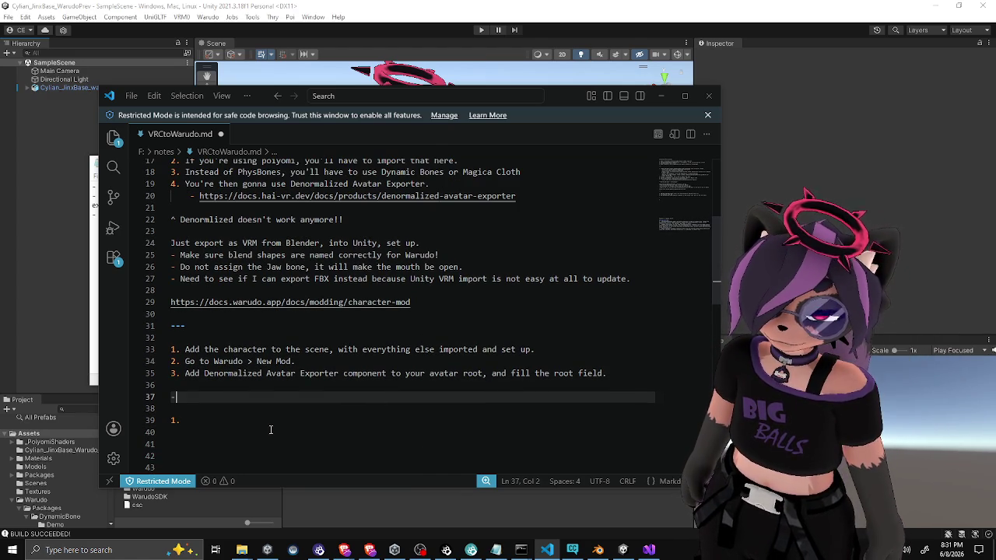
text(----------)
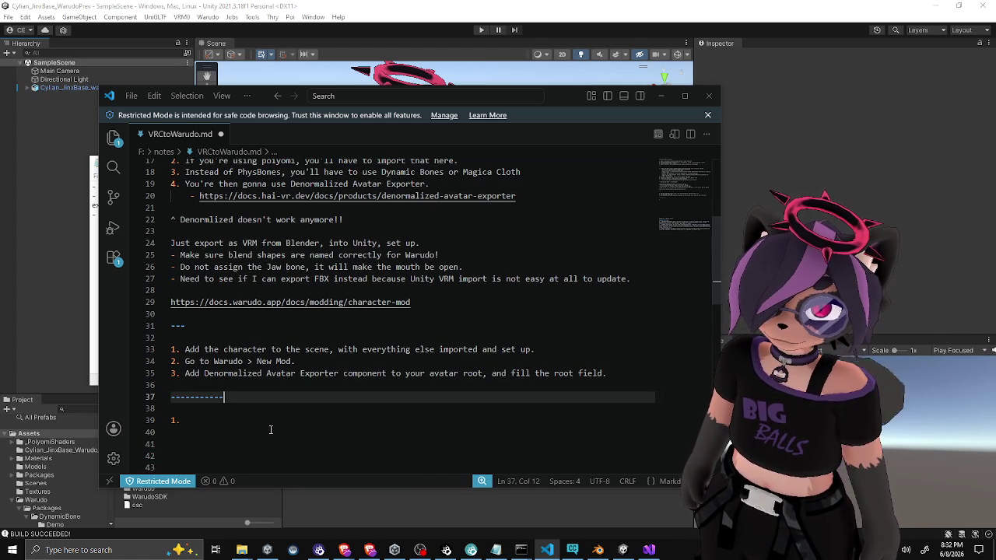
key(BackSpace)
key(BackSpace)
key(BackSpace)
key(Down)
key(Down)
scroll(271, 429, down, 1)
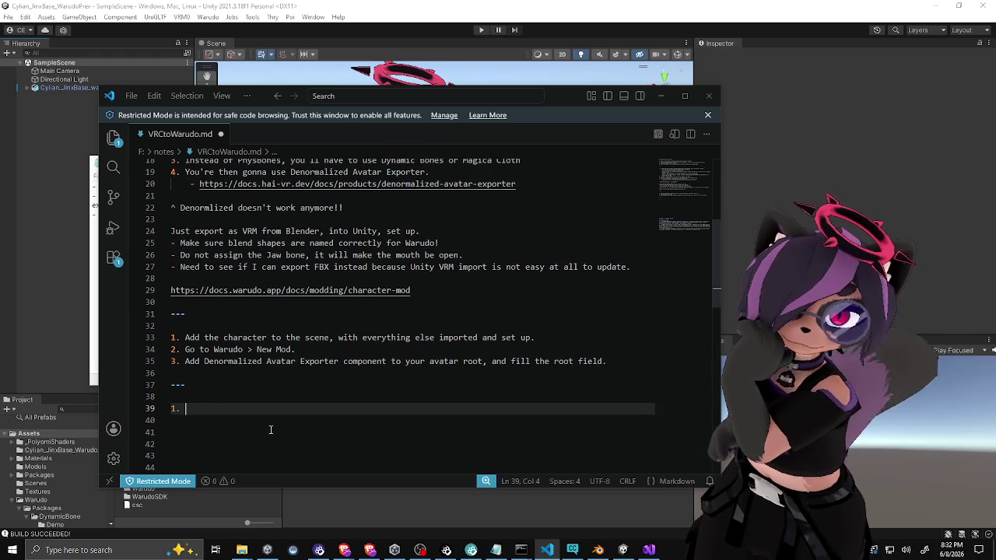
Step: Write item 1: use older Warudo SDK 0.12 with Denormalized 1.1 and PoiToon 7.3.50
text(Use )
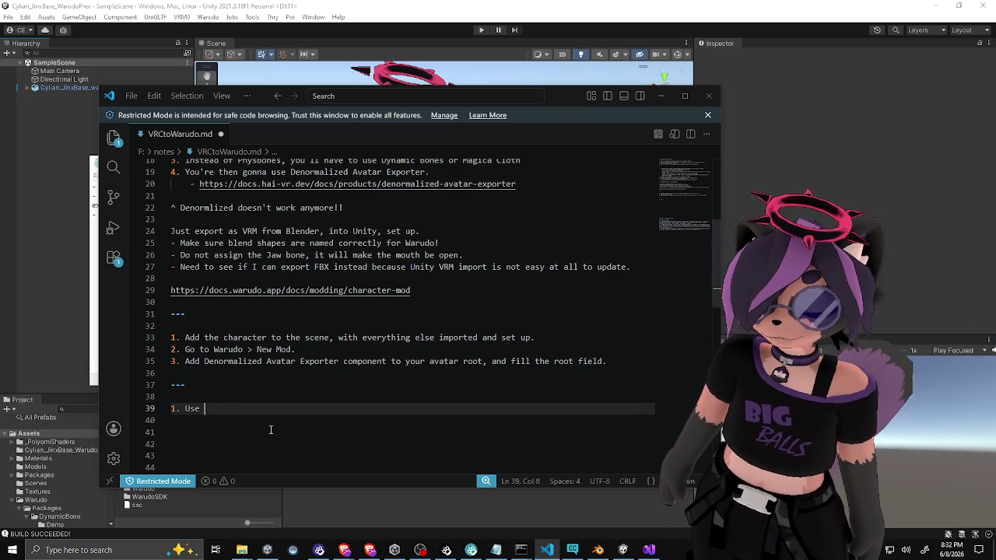
text(lder versio)
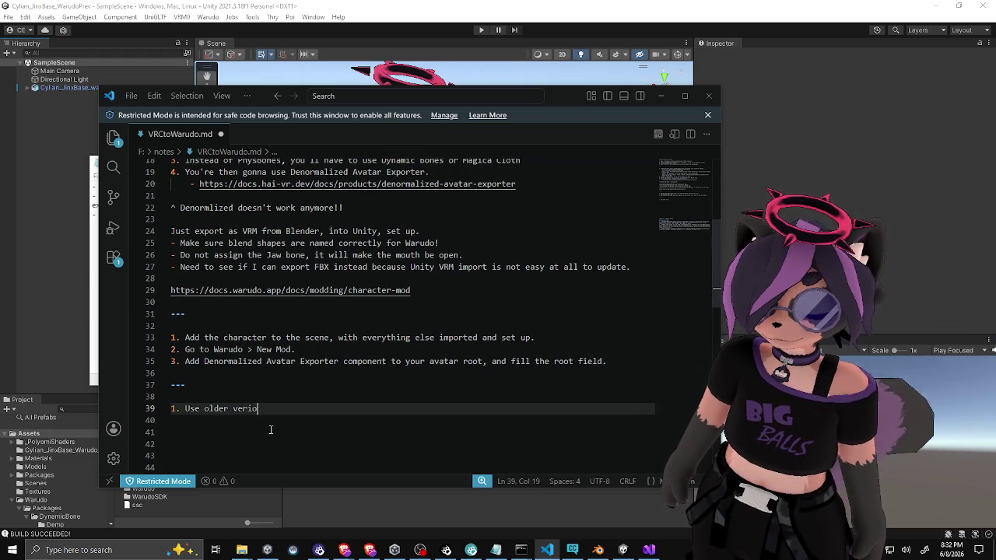
key(BackSpace)
key(BackSpace)
text(ion of W)
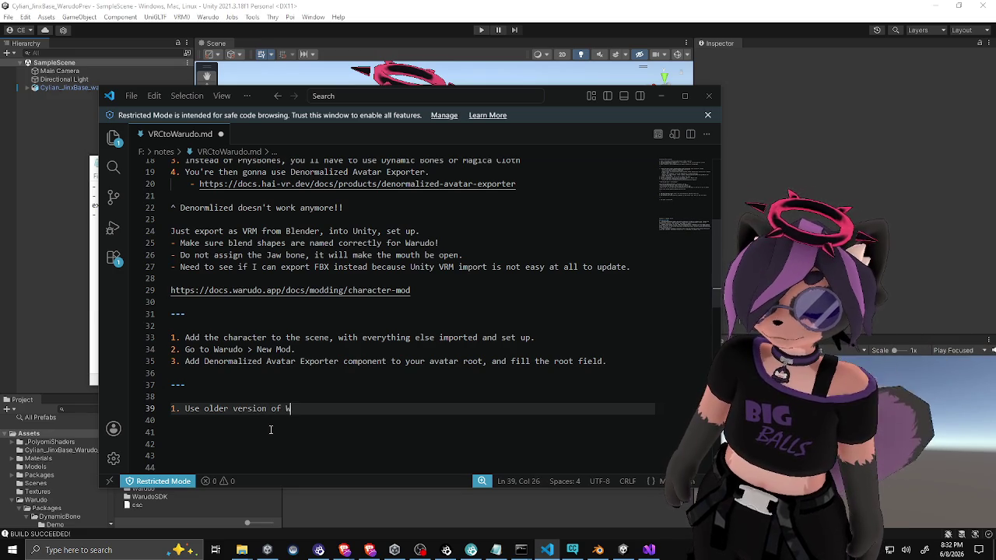
text(aru)
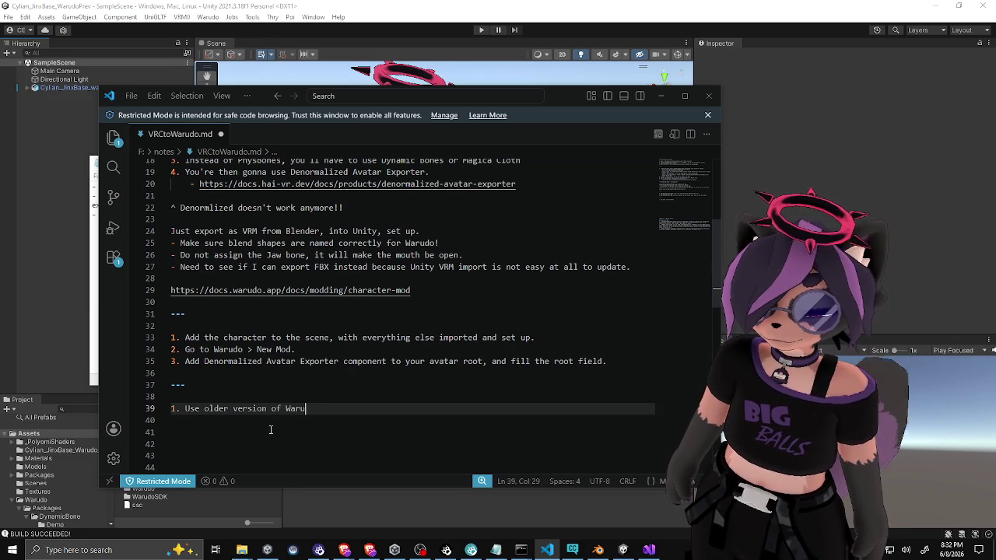
text(do SDK (0.)
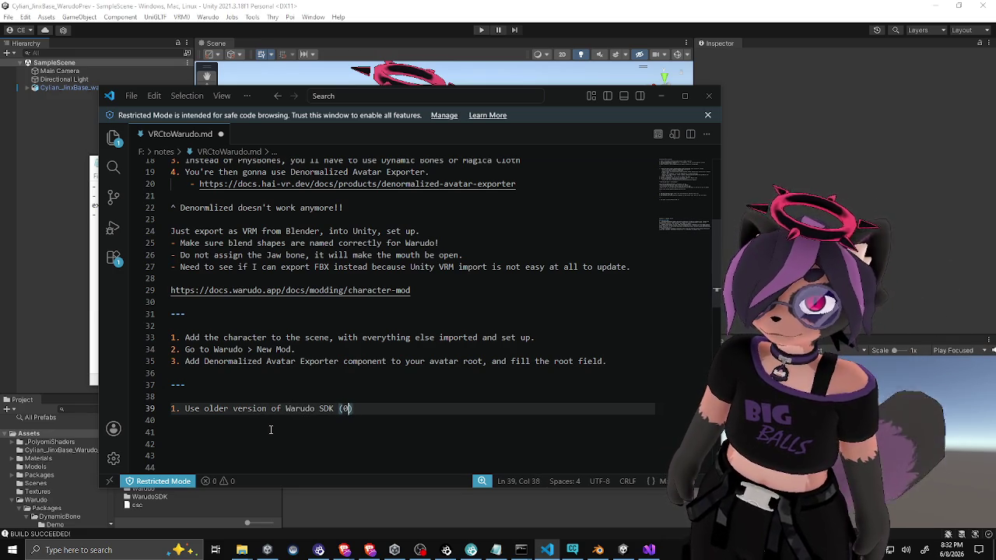
key(alt+Tab)
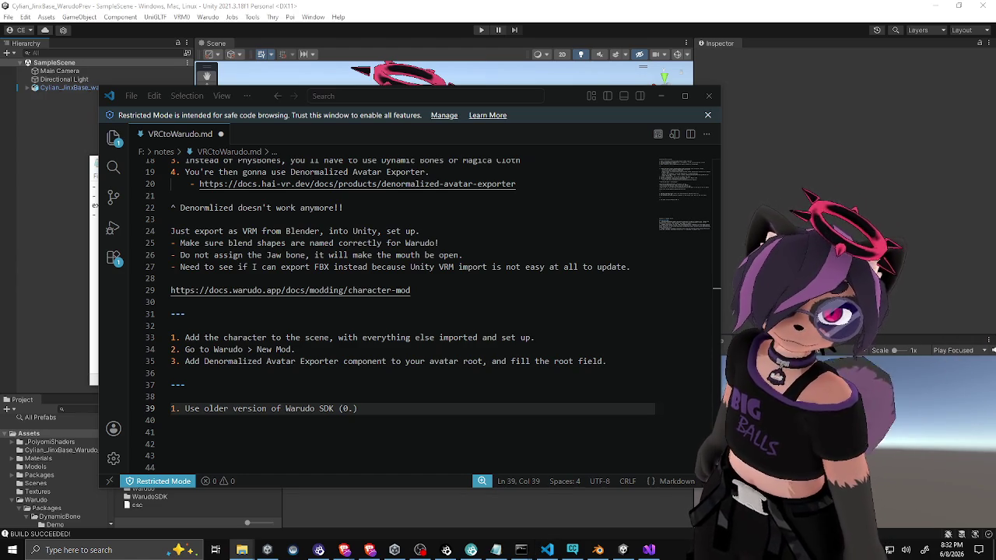
click(351, 409)
text(12)
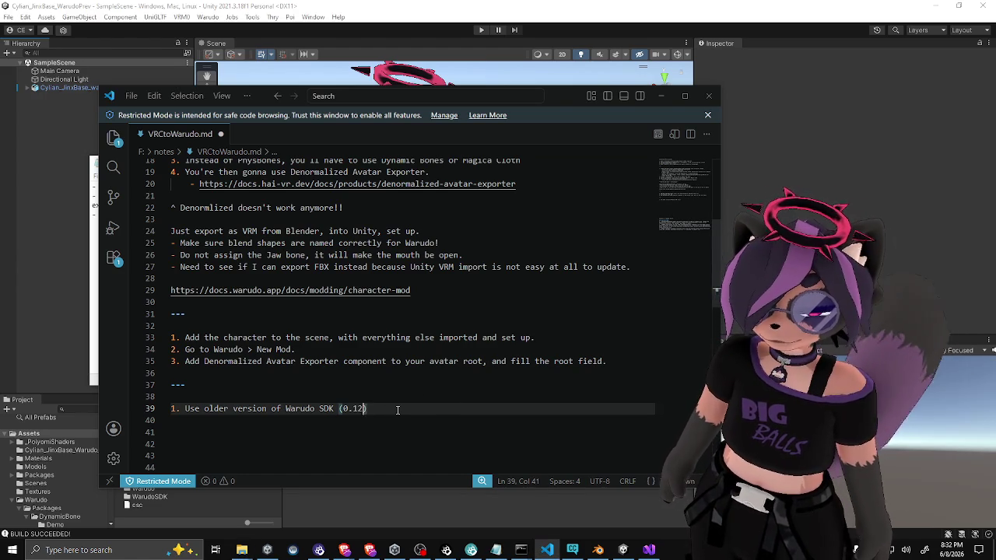
key(End)
text(and )
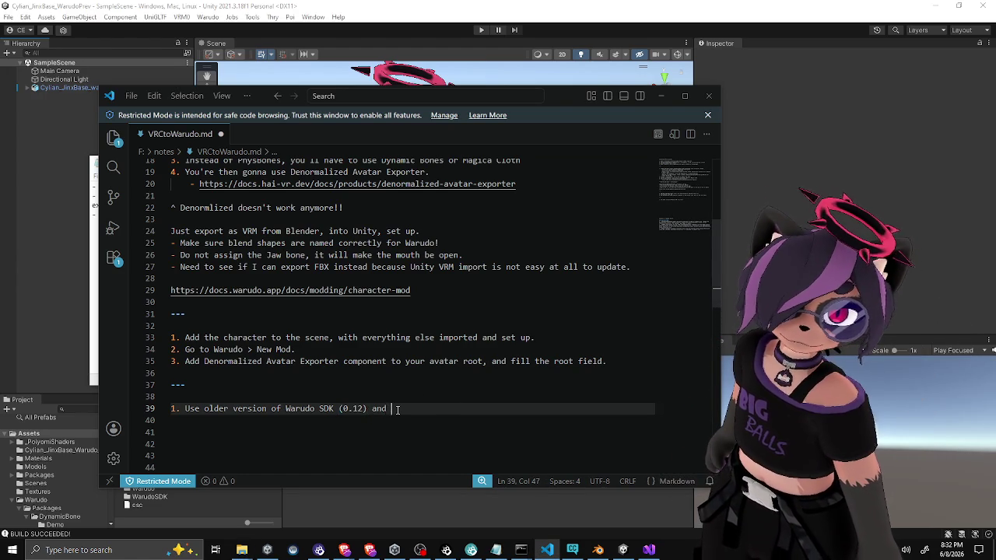
text(Denorm)
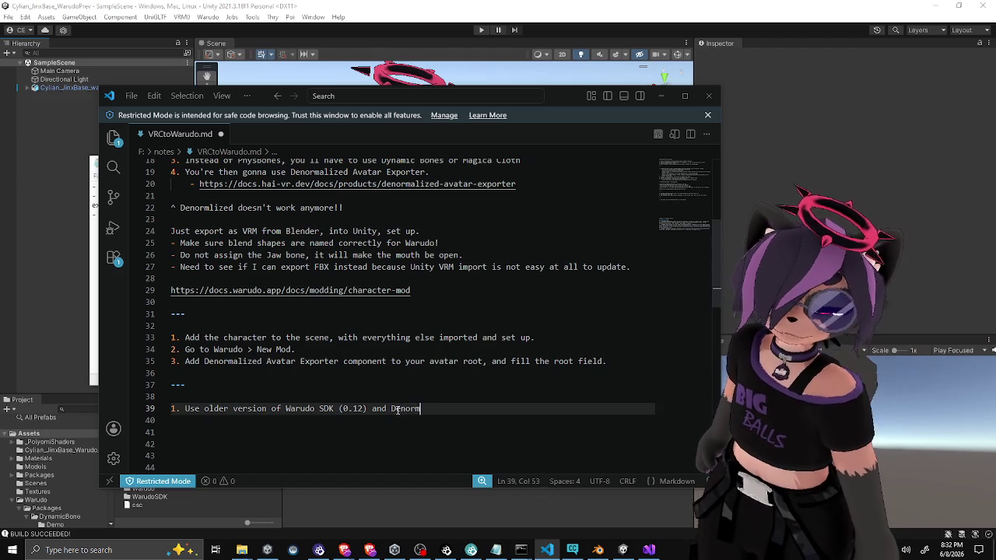
text(alized 11)
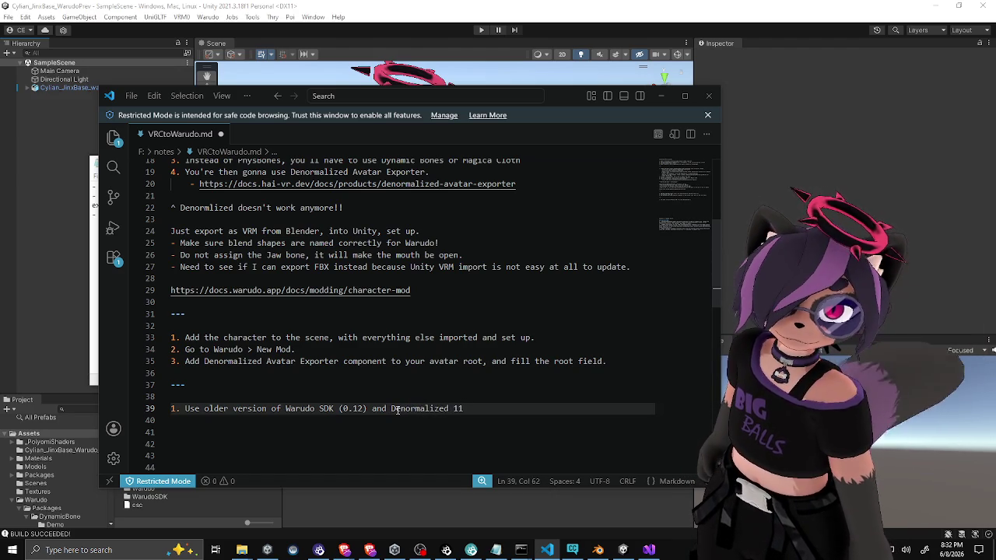
key(BackSpace)
text(.1, Pot)
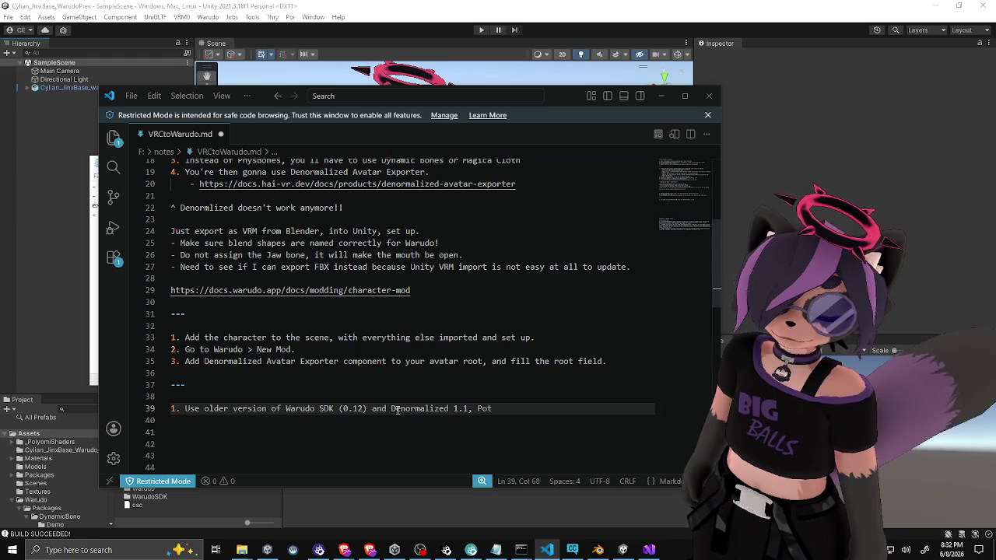
key(BackSpace)
text(iToon)
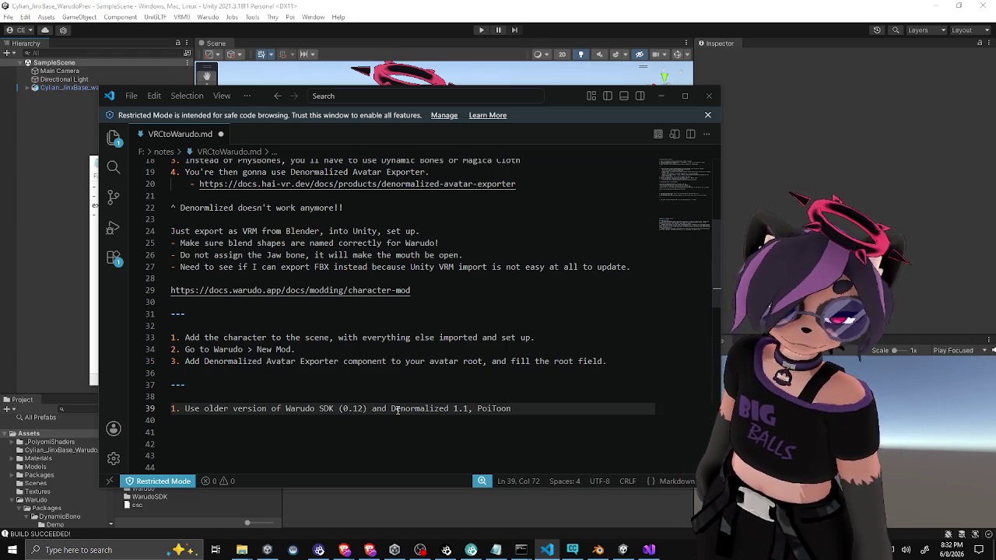
text( 7)
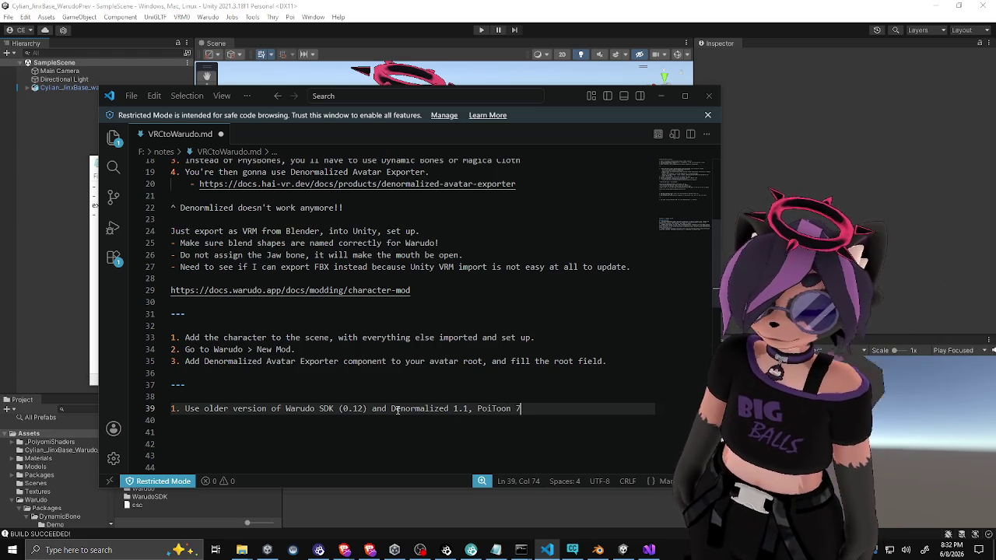
text(.3.50)
Step: Begin item 2 with 'Exported FBX with'
key(Return)
key(Return)
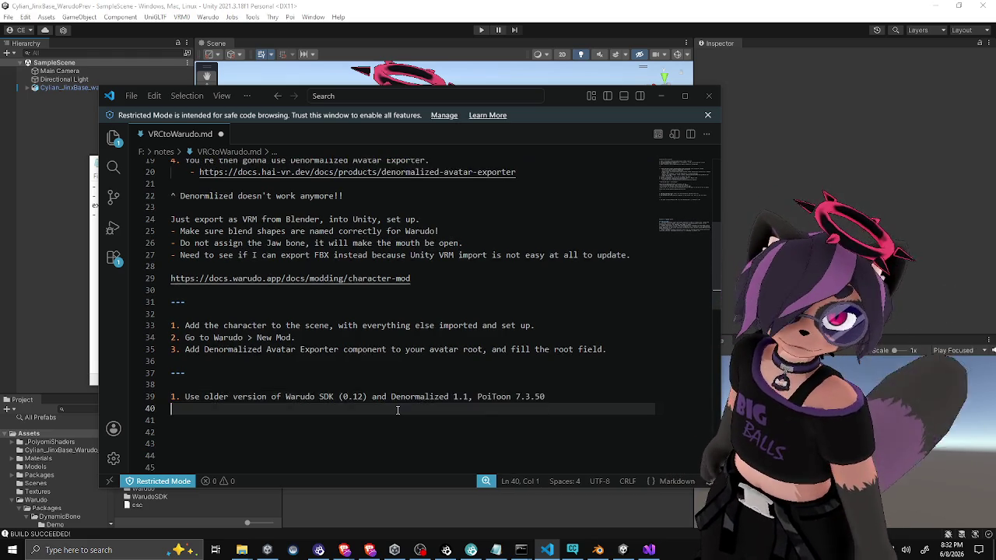
key(BackSpace)
text(2.)
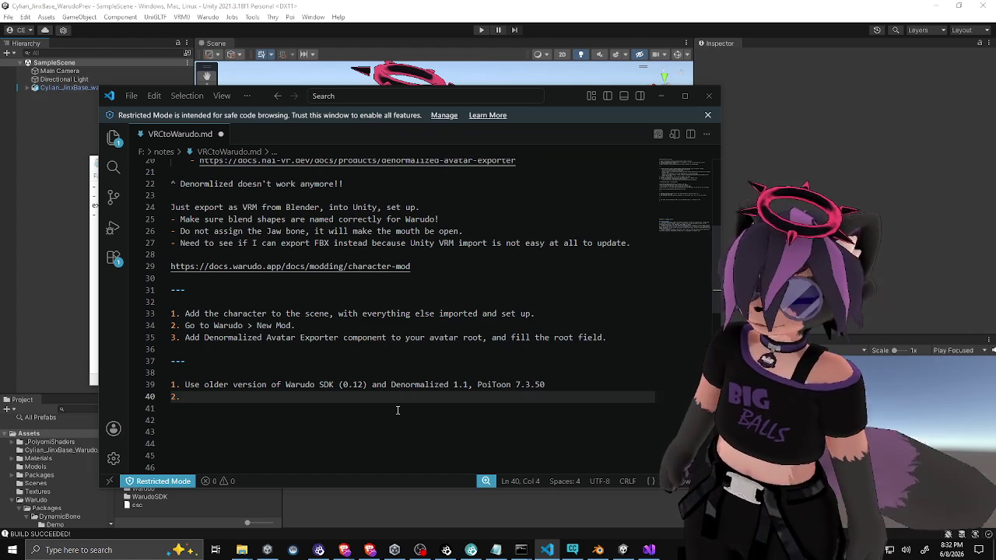
text(Exported )
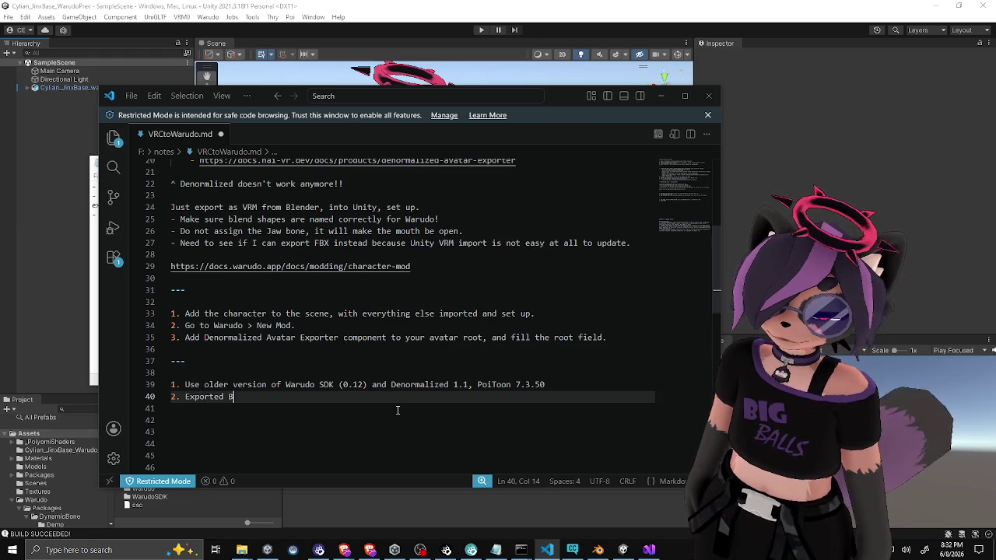
text(FBX with)
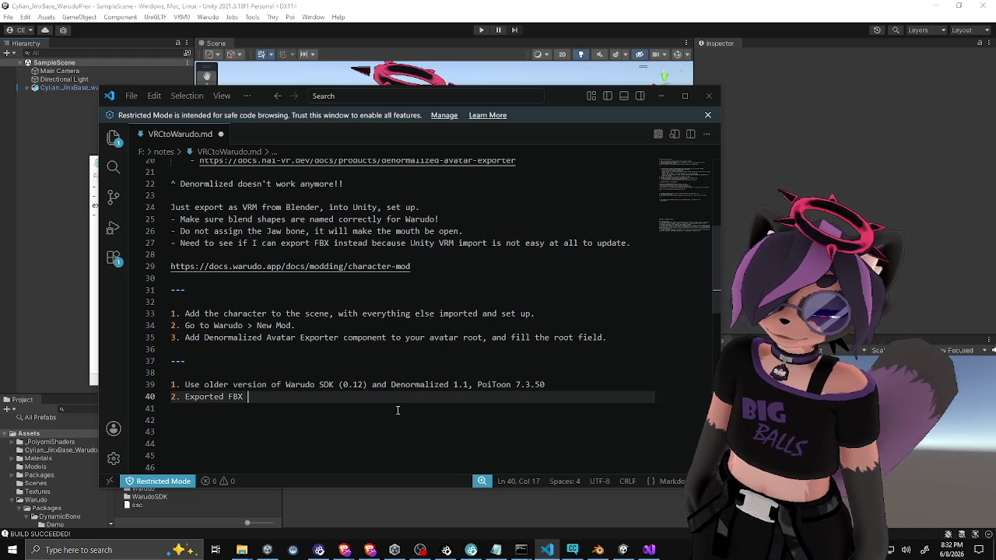
key(alt+Tab)
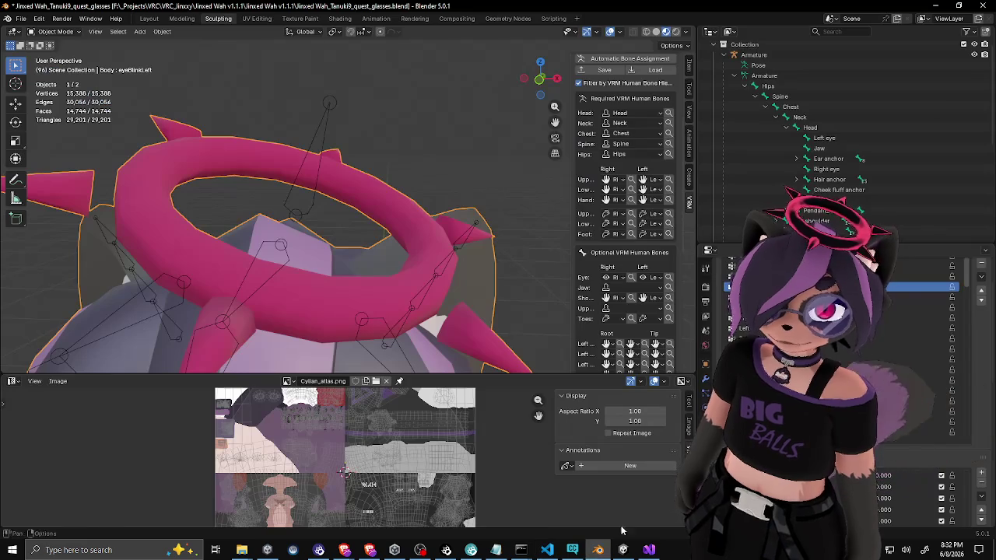
click(21, 19)
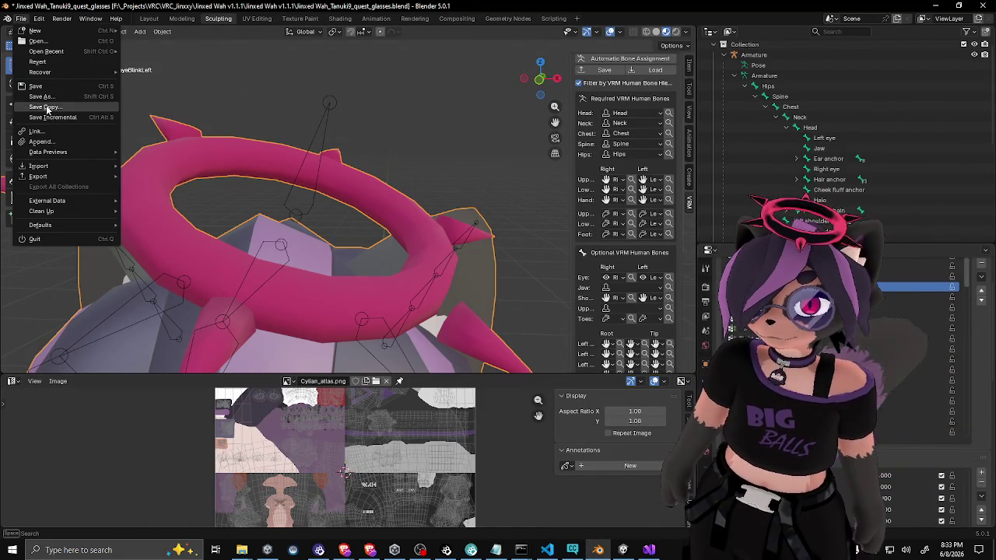
mouse_move(40, 177)
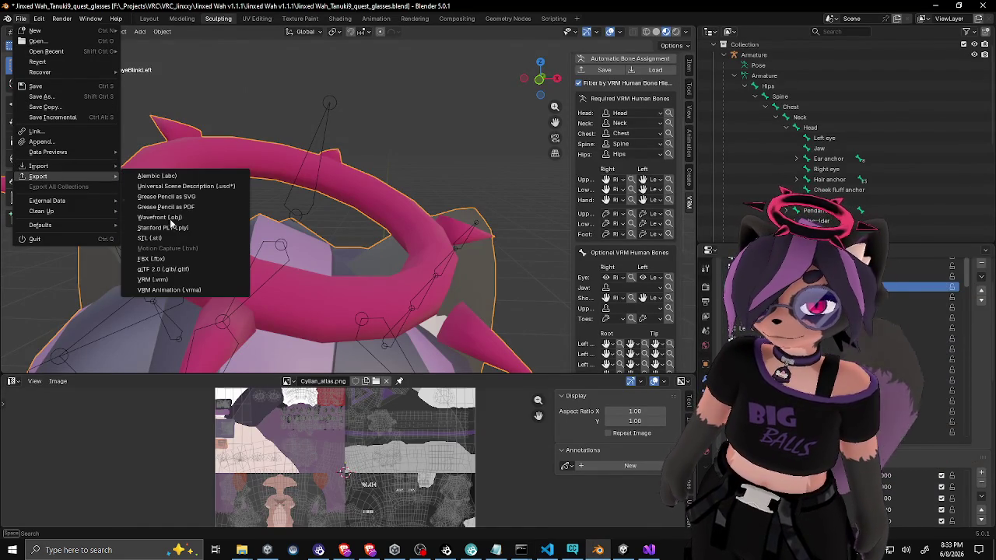
click(152, 258)
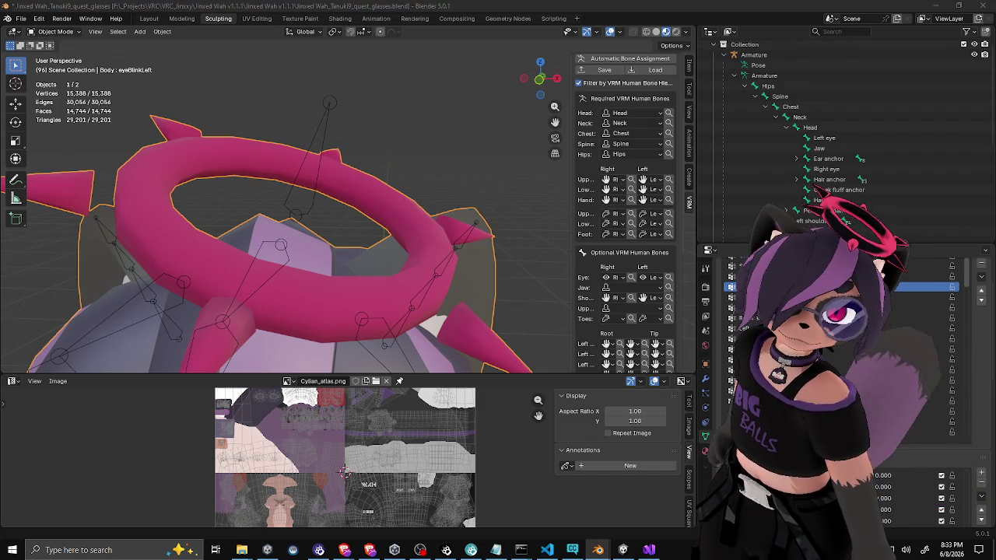
click(553, 550)
Step: Complete item 2 with 'Apply Scalings: FBX All, Apply Transform, and using leaf bones.'
text(Apply )
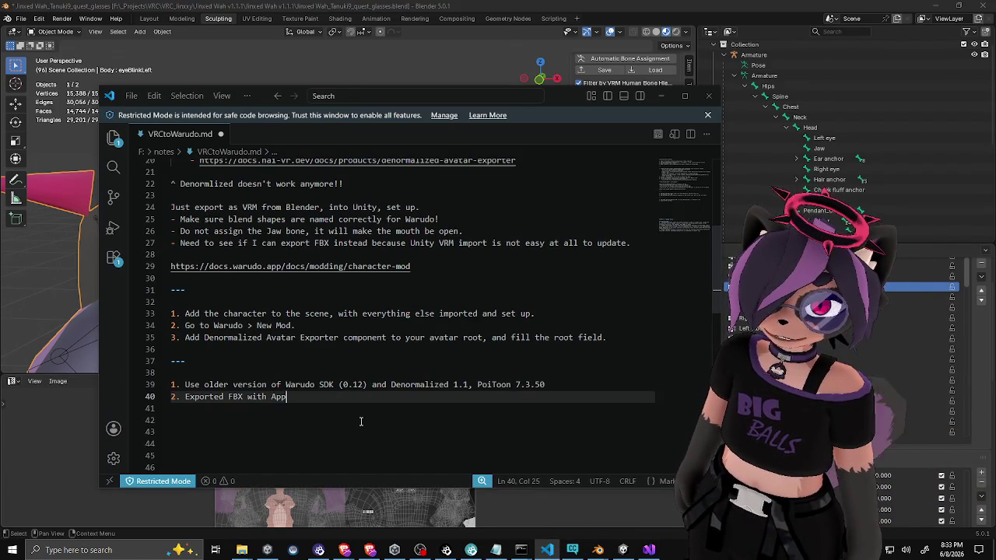
text(Saclings)
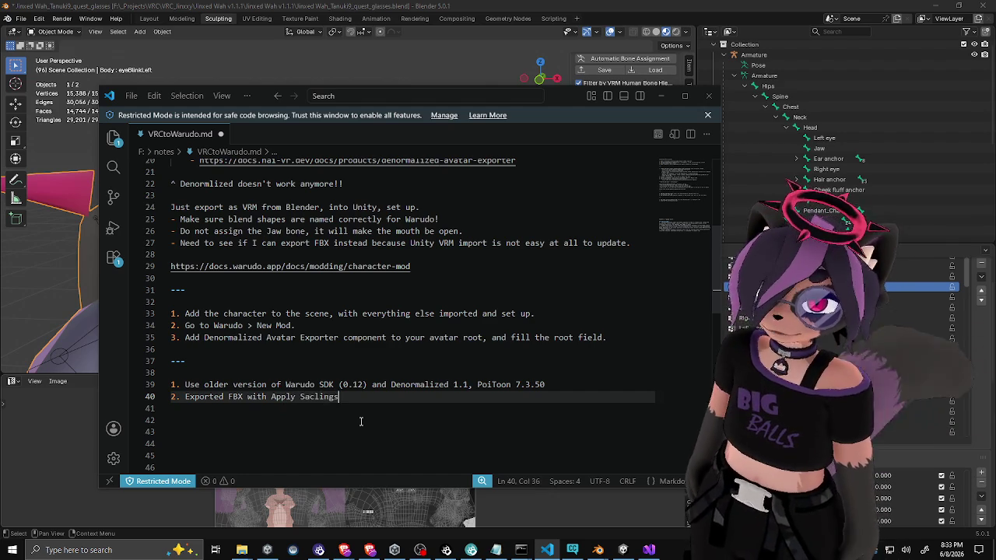
key(BackSpace)
key(BackSpace)
key(BackSpace)
text(calings: )
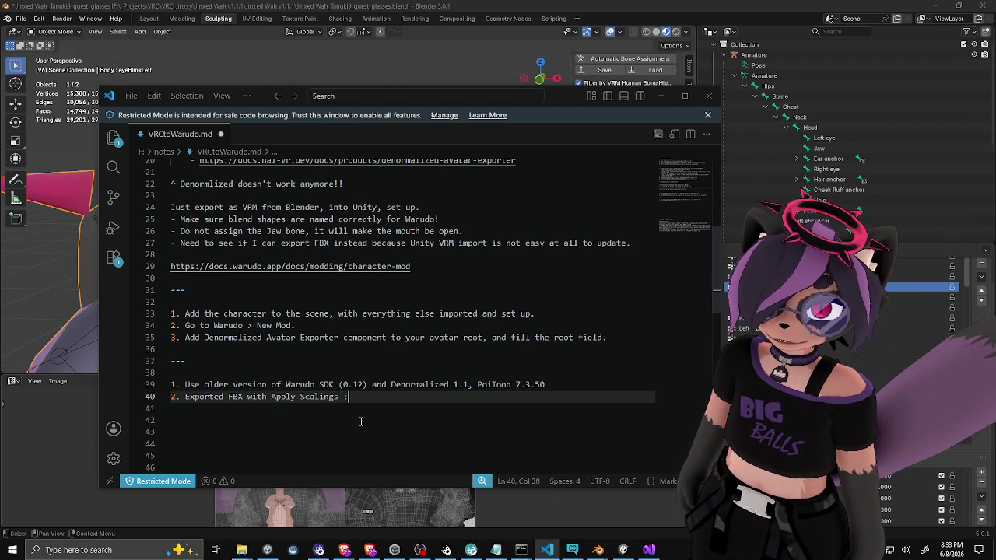
text(FBX All)
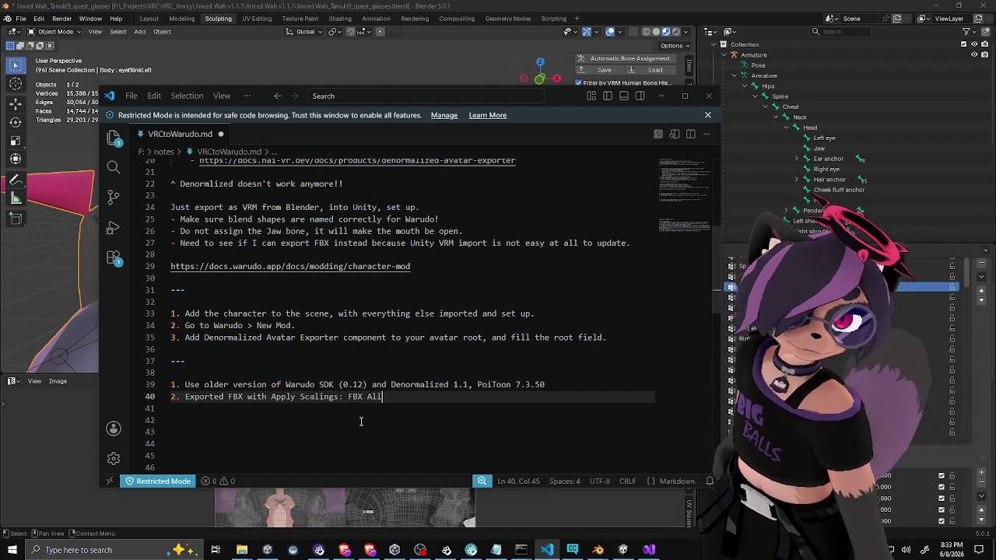
text(, Apply Trans)
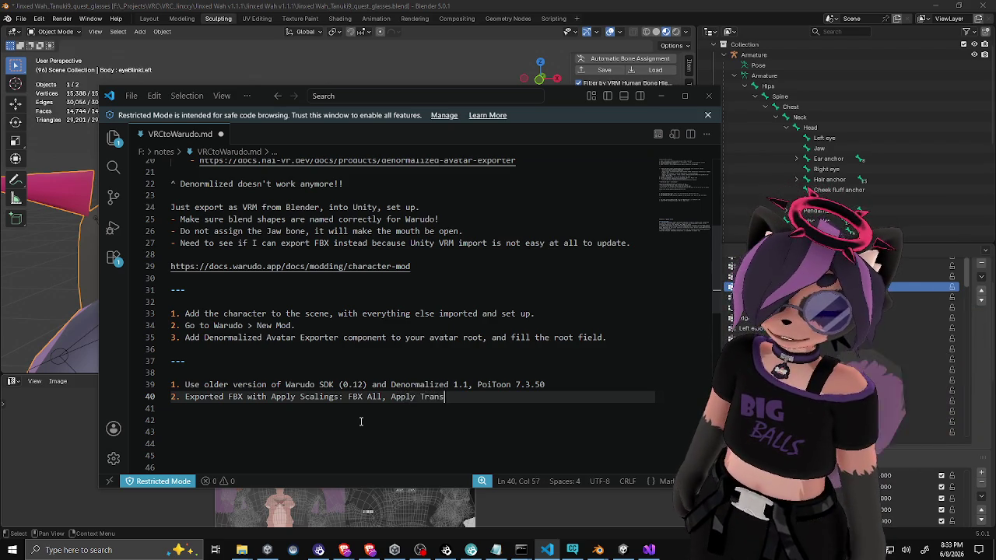
text(form, and )
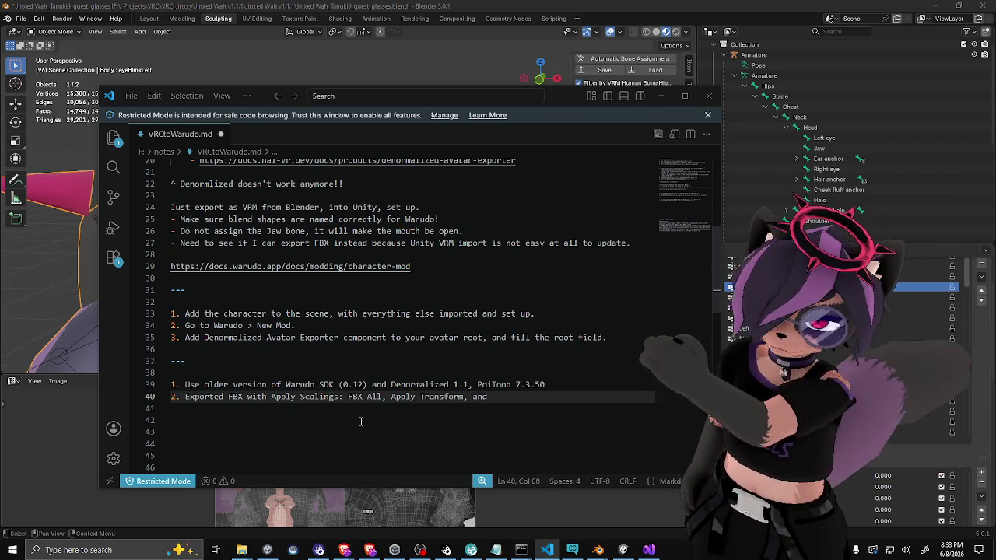
text(using leaf bones.)
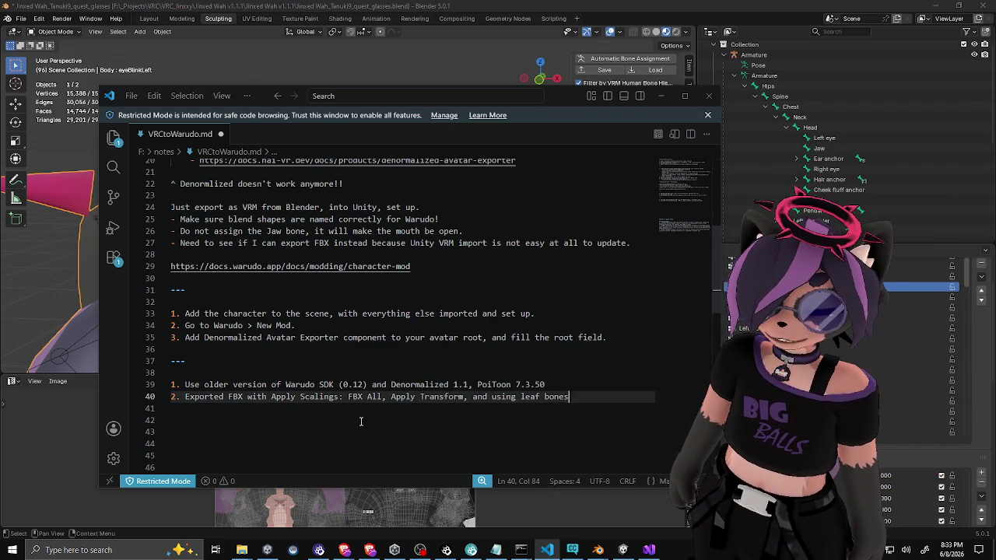
key(Return)
Step: Start numbered item 3 on line 41
key(Up)
key(Up)
key(End)
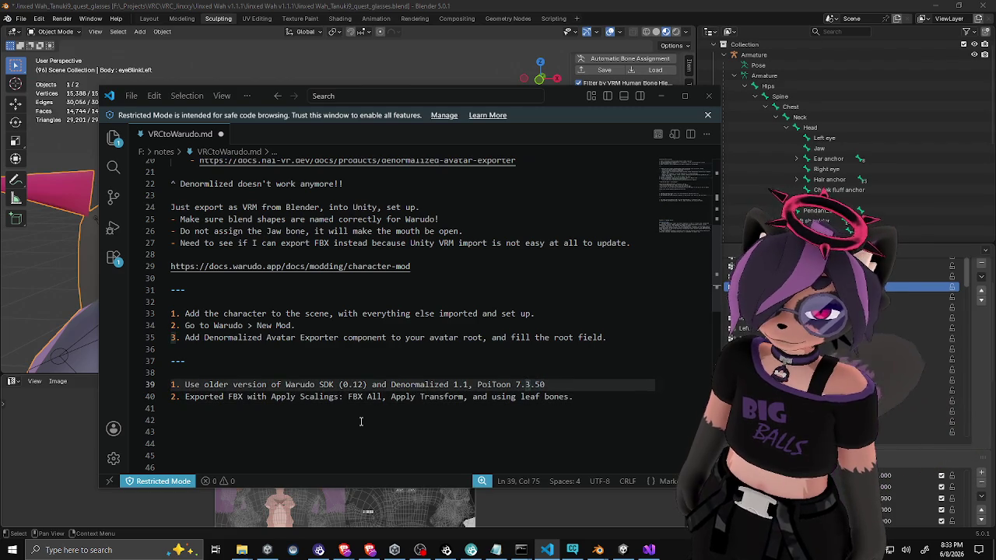
key(Down)
key(Down)
text(3.)
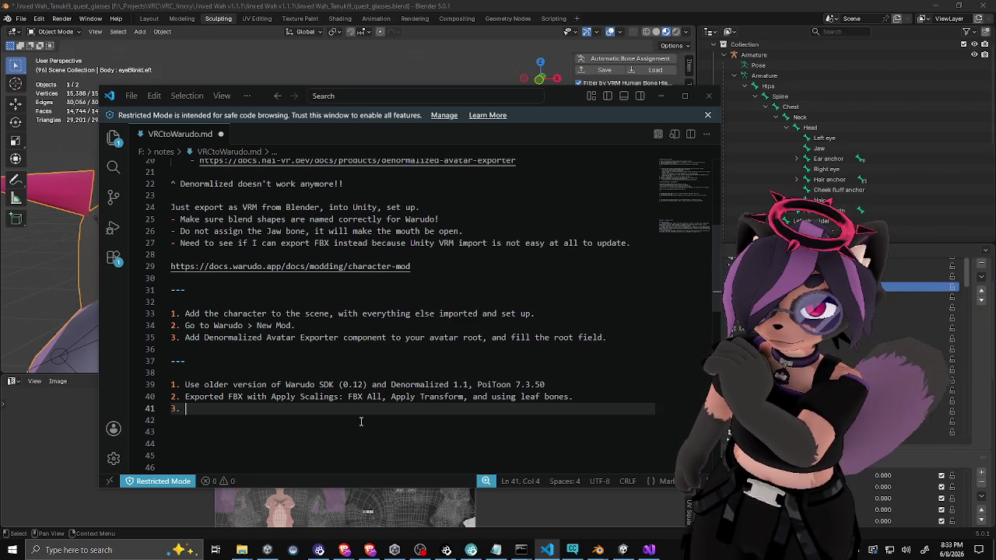
Step: Write item 3: set up Humanoid rig (jaw bone, add chest, remove toes) and set FBX to r/w
text(In )
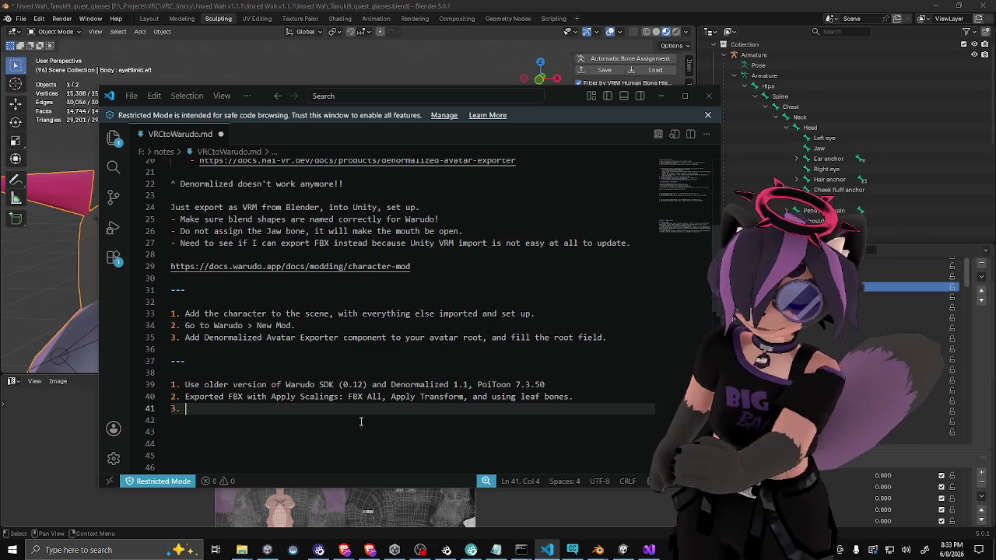
text(Unity set u)
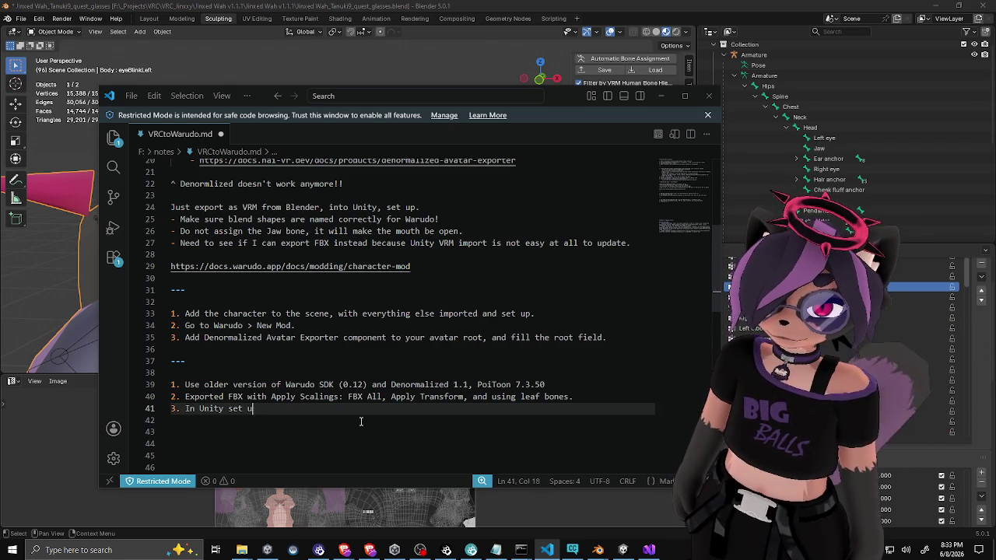
text(p Humanoi)
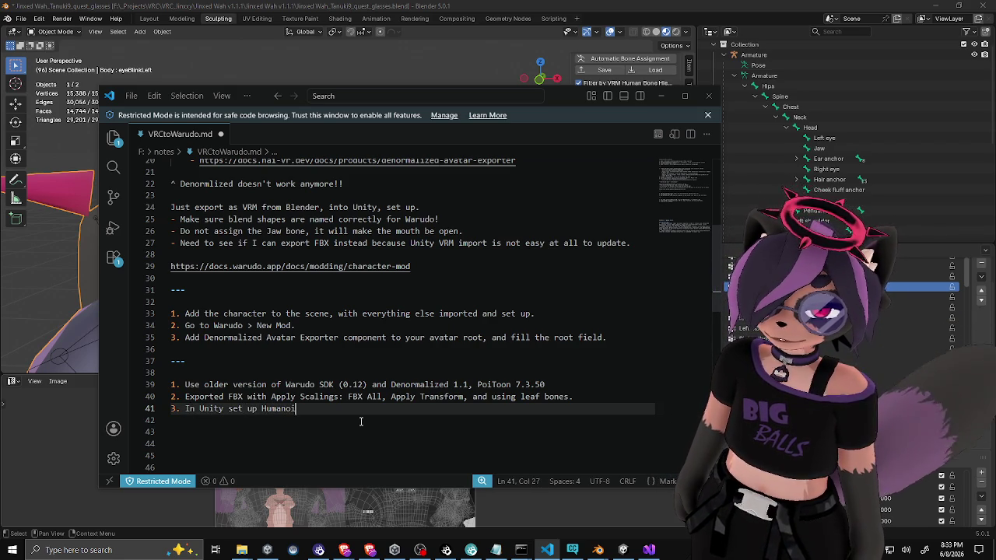
text(d rig, set )
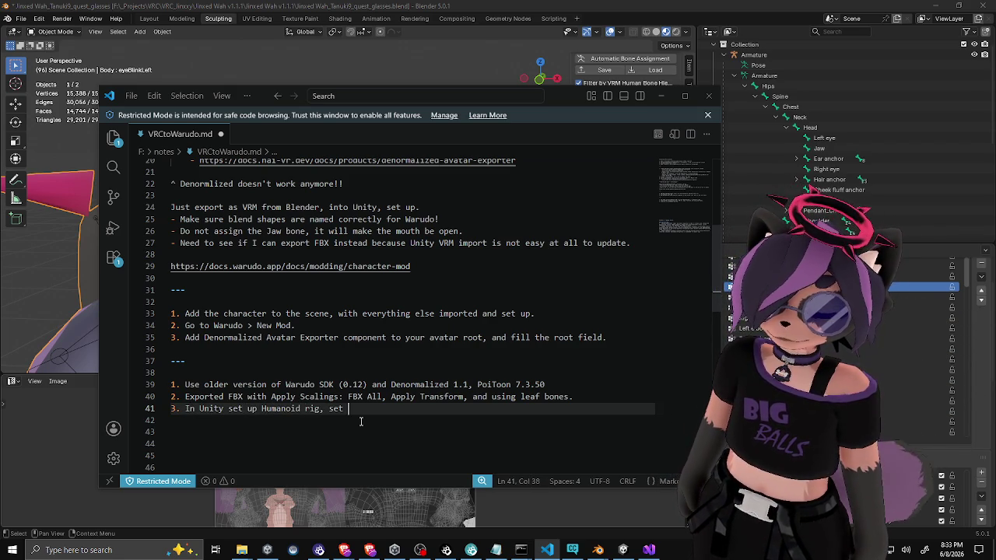
text(FBX to r/w, and)
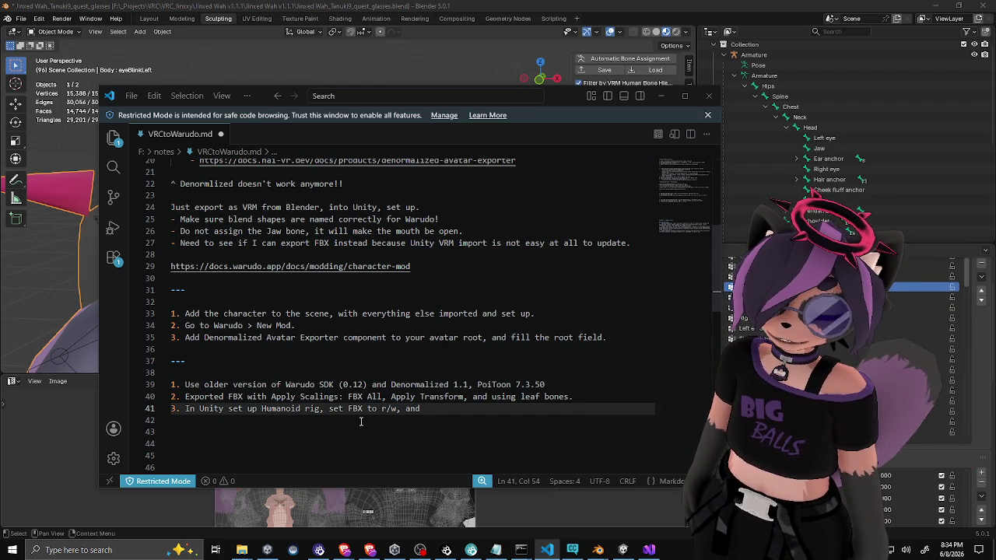
click(319, 410)
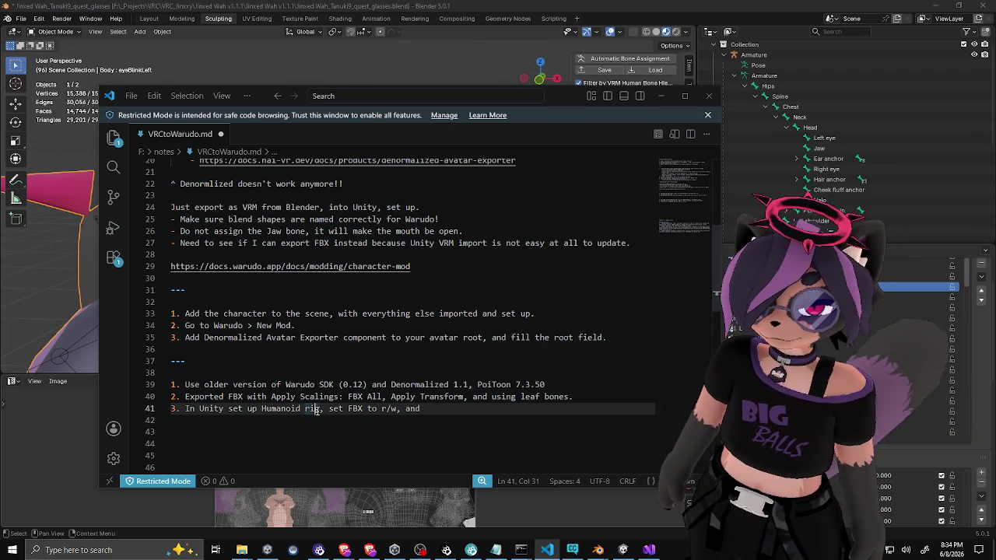
text(())
text(jaw bone)
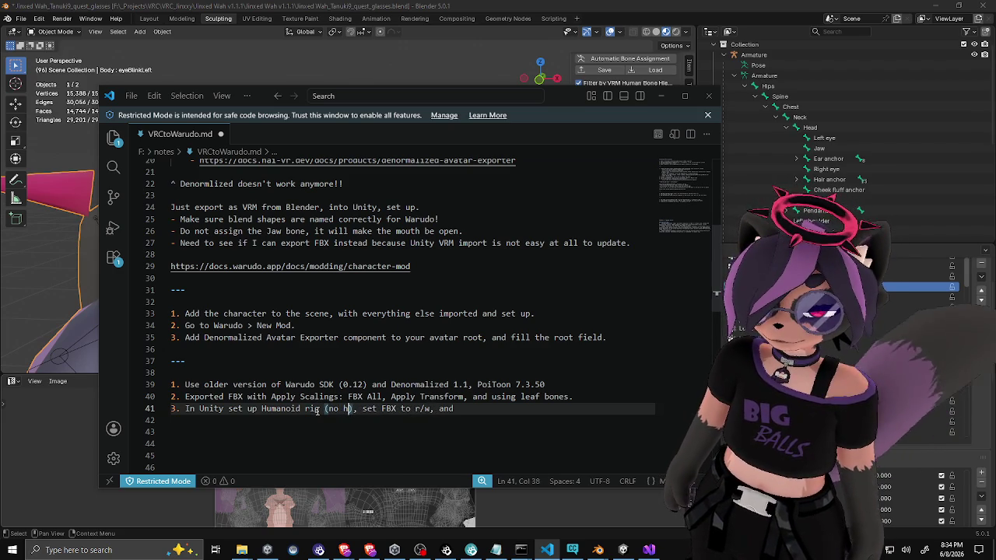
text(, add che)
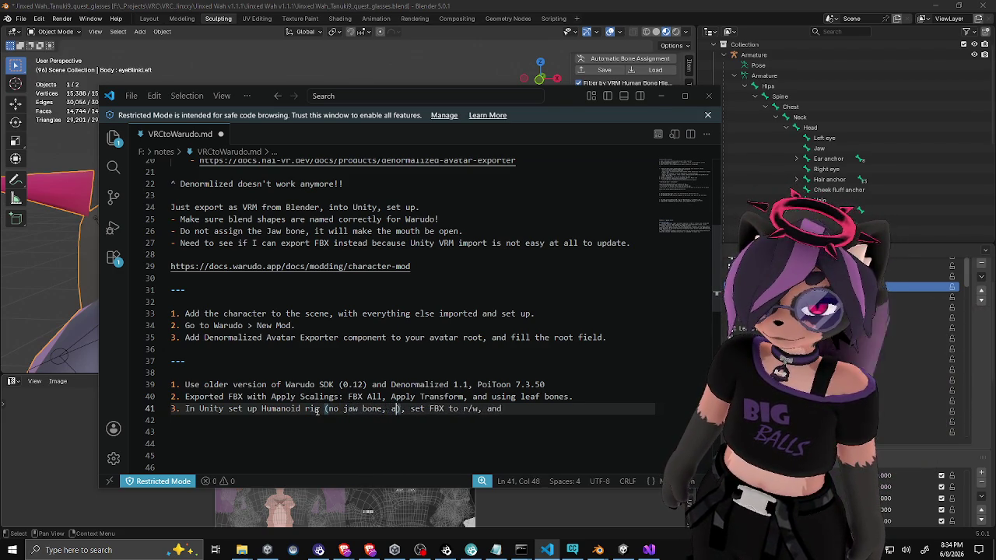
text(st, remove )
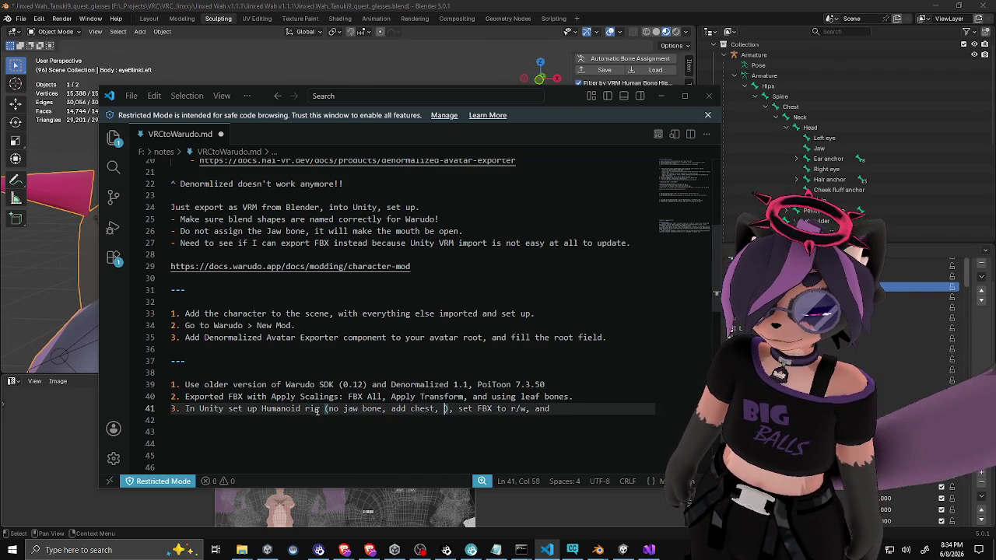
text(toes and f)
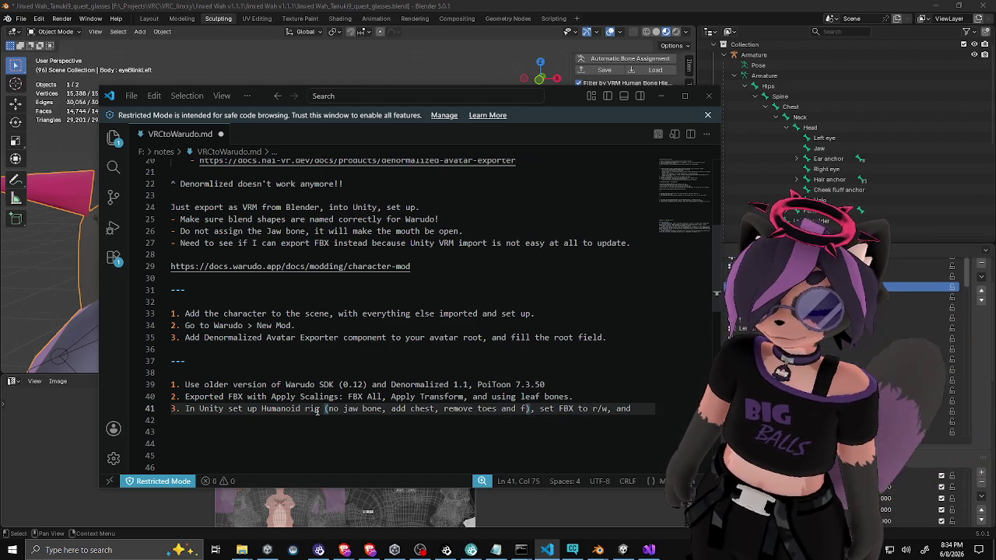
key(BackSpace)
key(BackSpace)
key(BackSpace)
key(BackSpace)
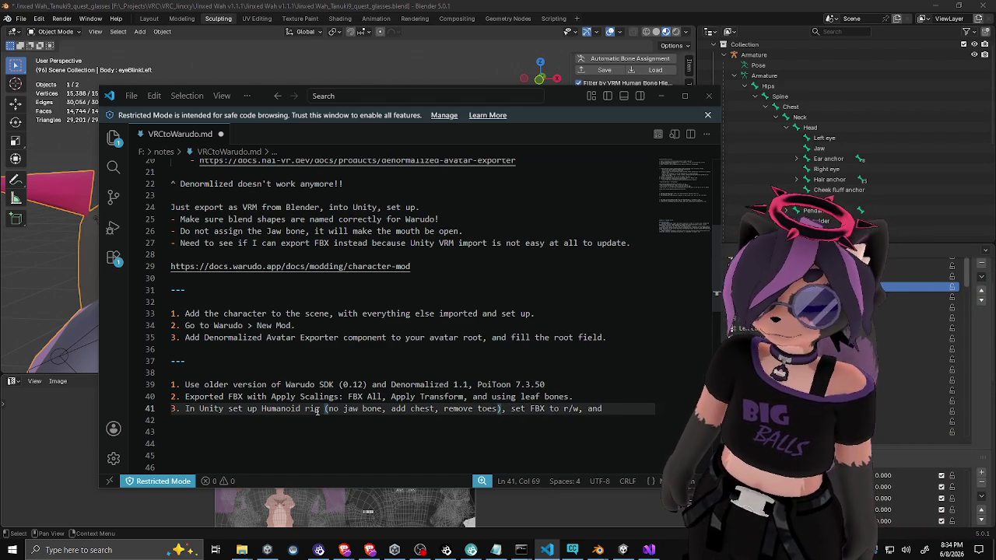
click(620, 405)
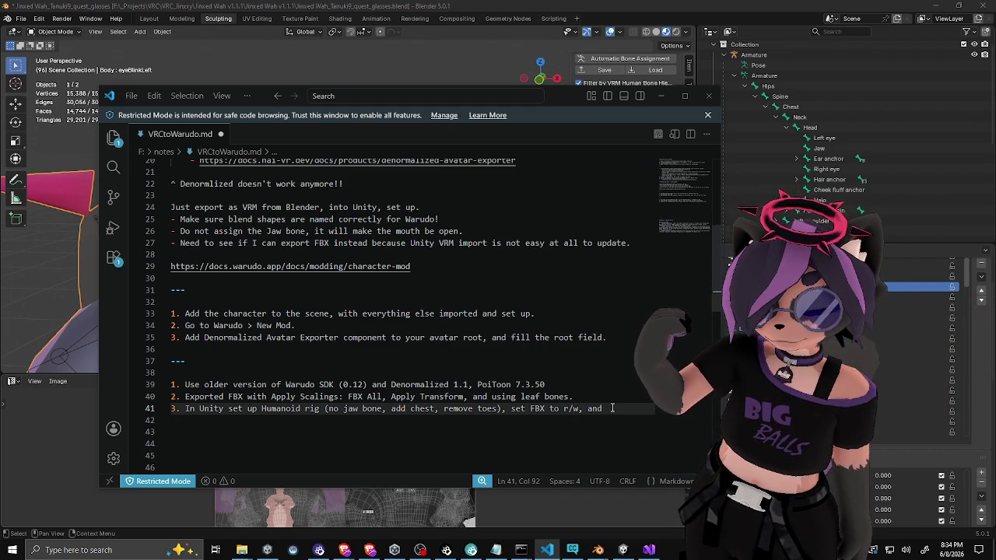
key(BackSpace)
key(BackSpace)
key(BackSpace)
text(.)
Step: Add item 4: calculate normals with a high angle, since denormalized processing ignores imported normals
key(Return)
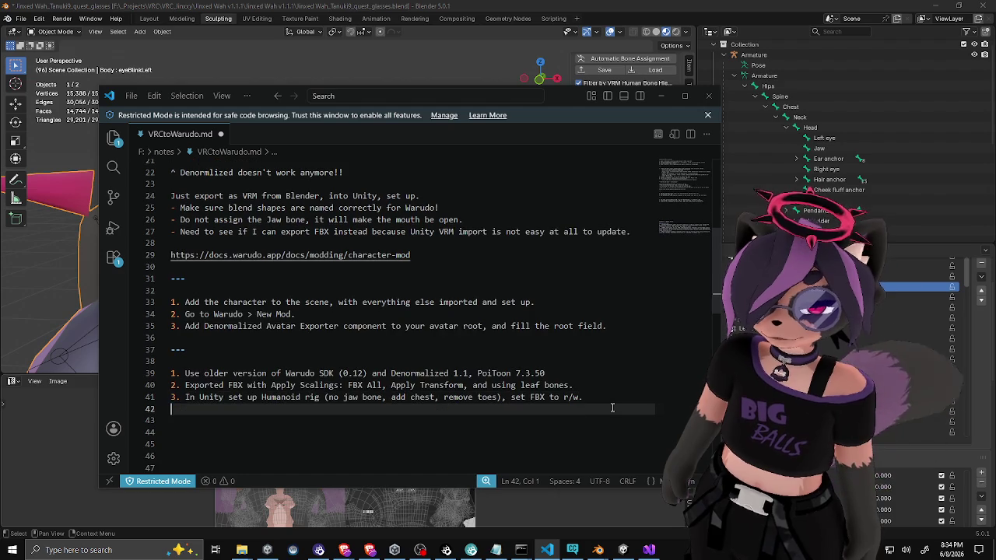
text(4. Necessary to set )
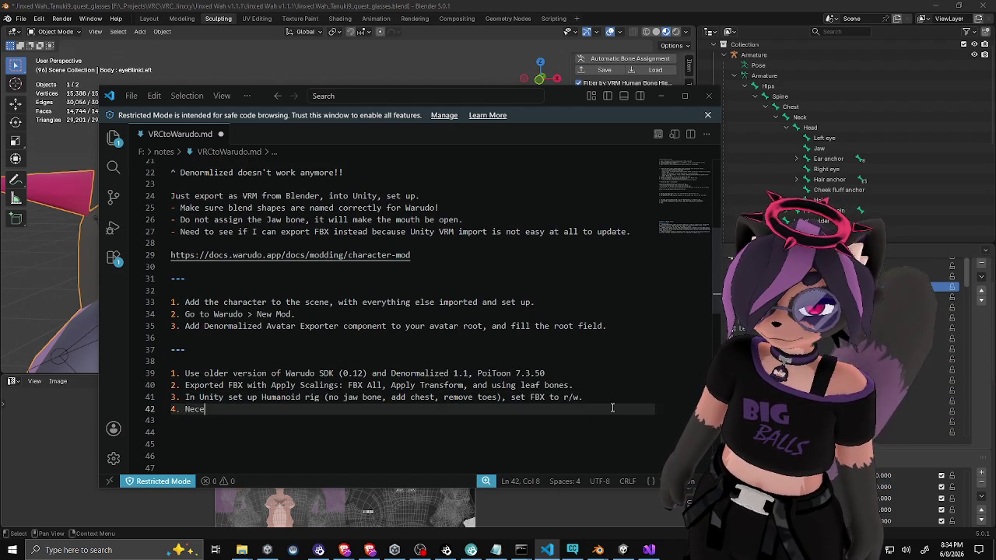
text(to Ca)
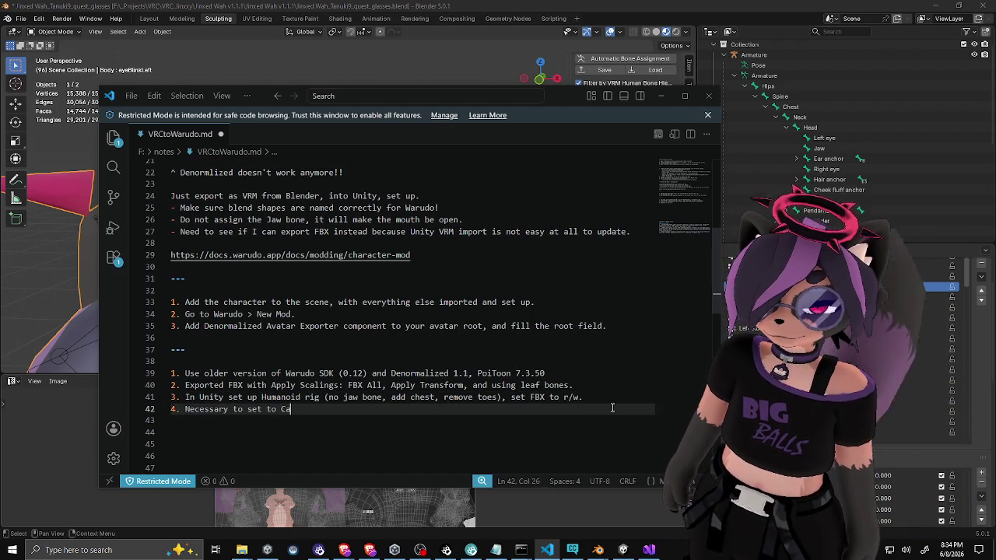
text(lculate normals )
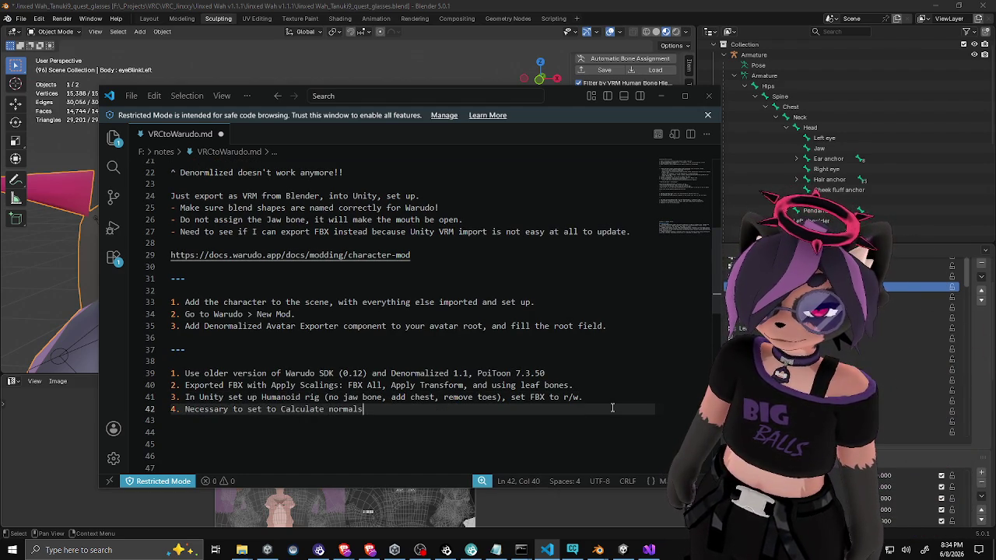
text(with a high)
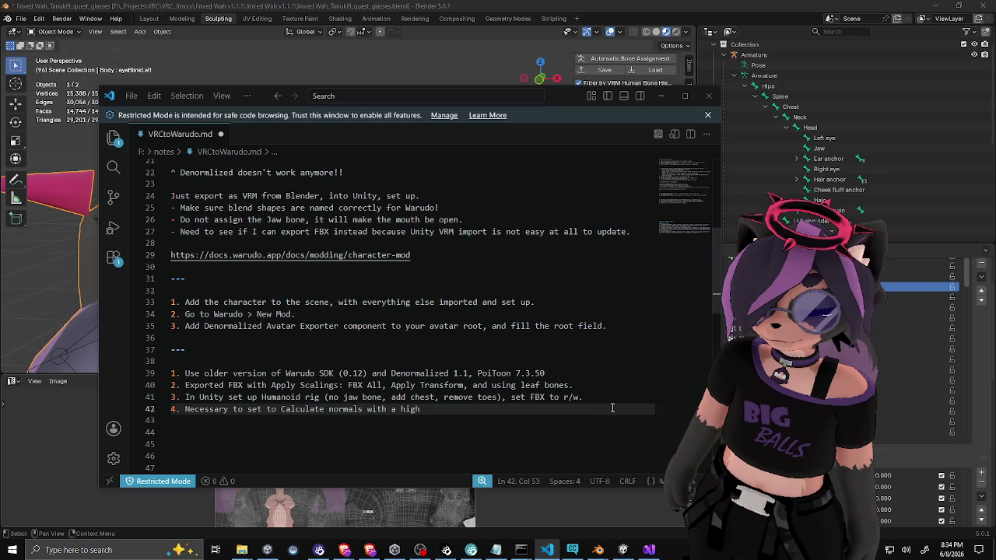
text( angle f)
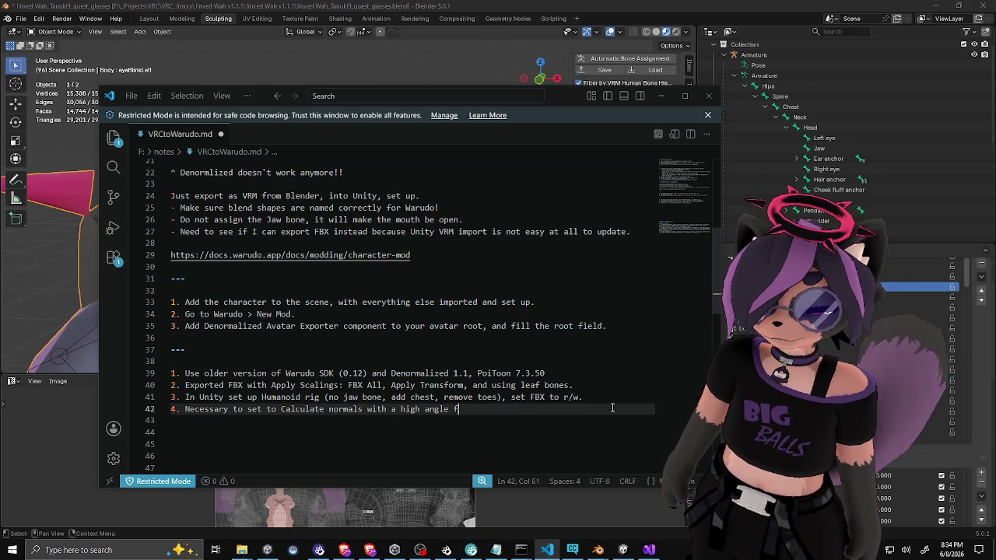
text(or this model)
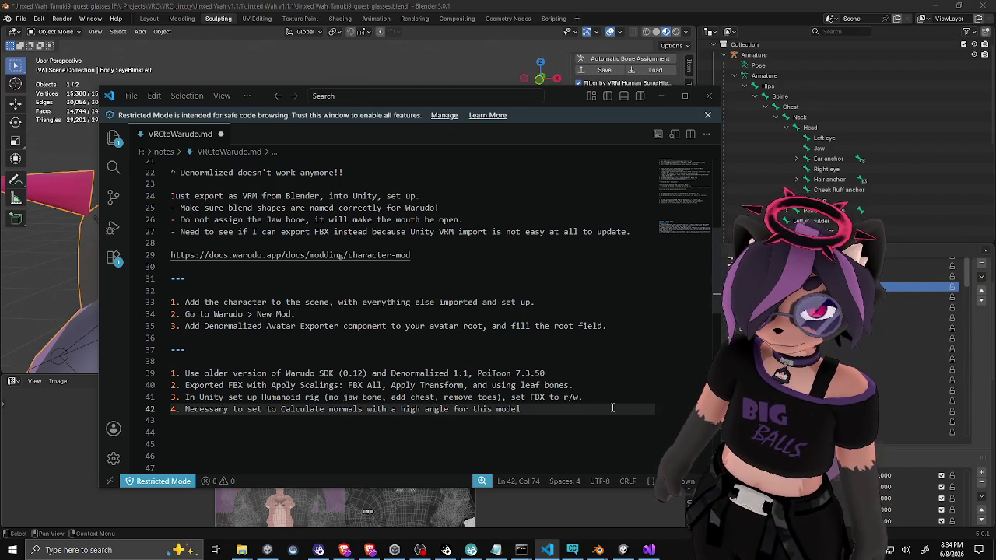
text(, because)
key(Return)
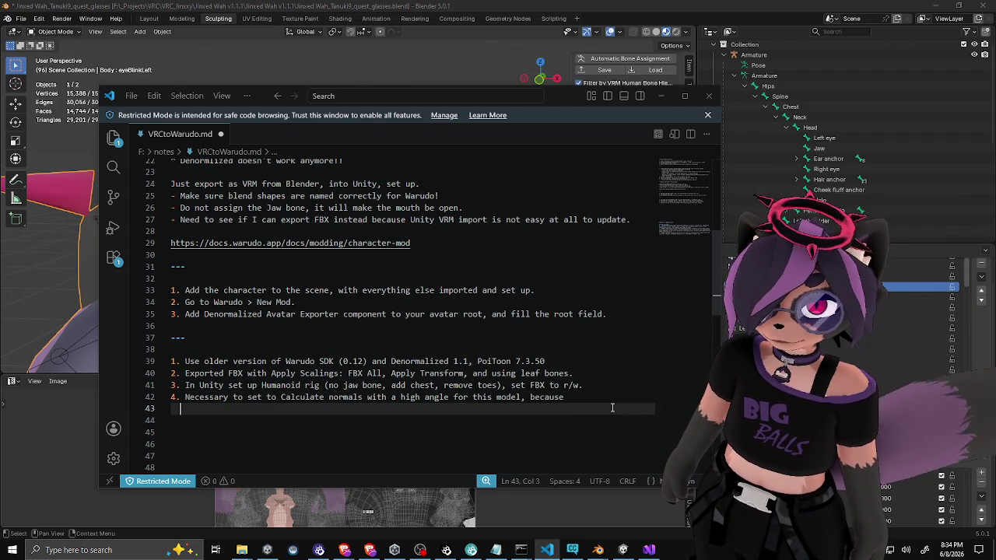
text(the denormalize)
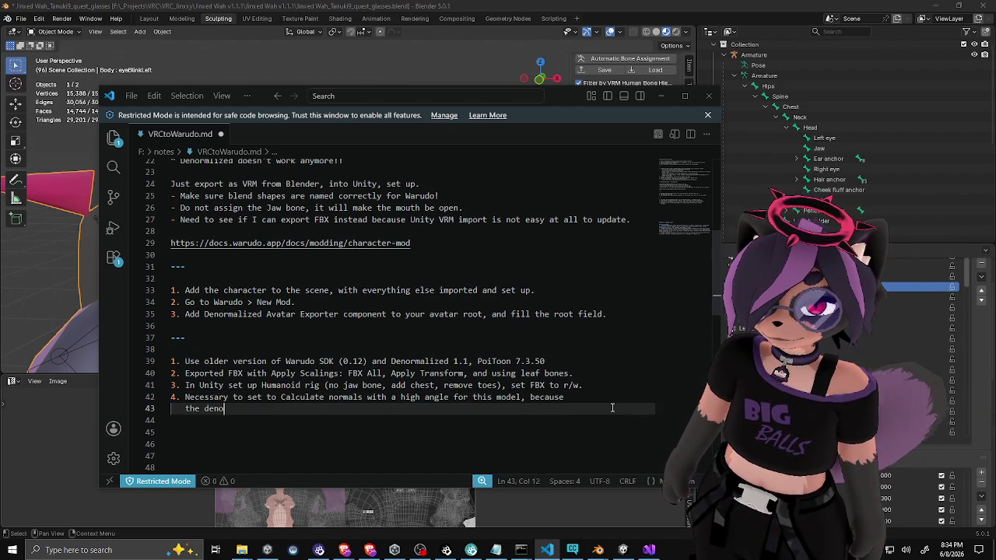
text(d proces)
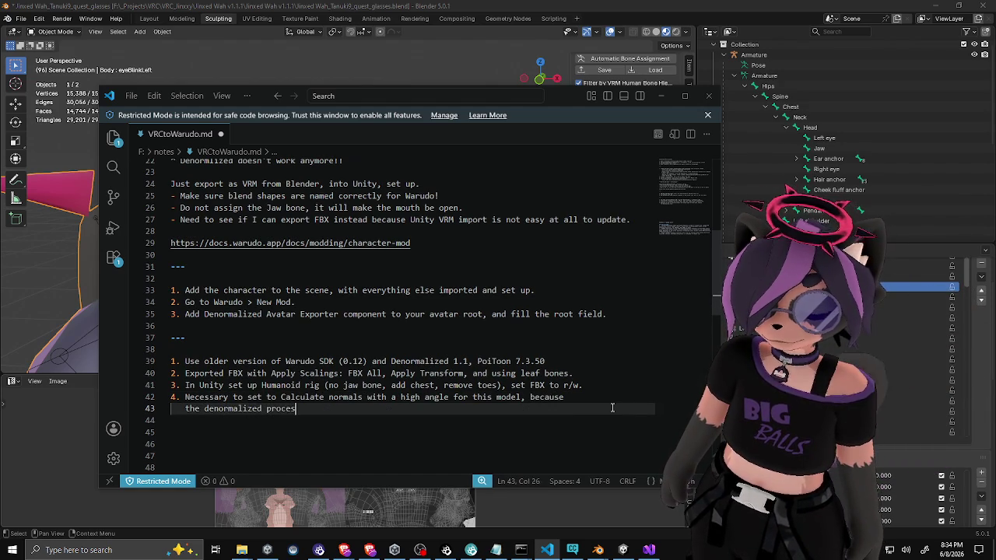
text(sing seems to )
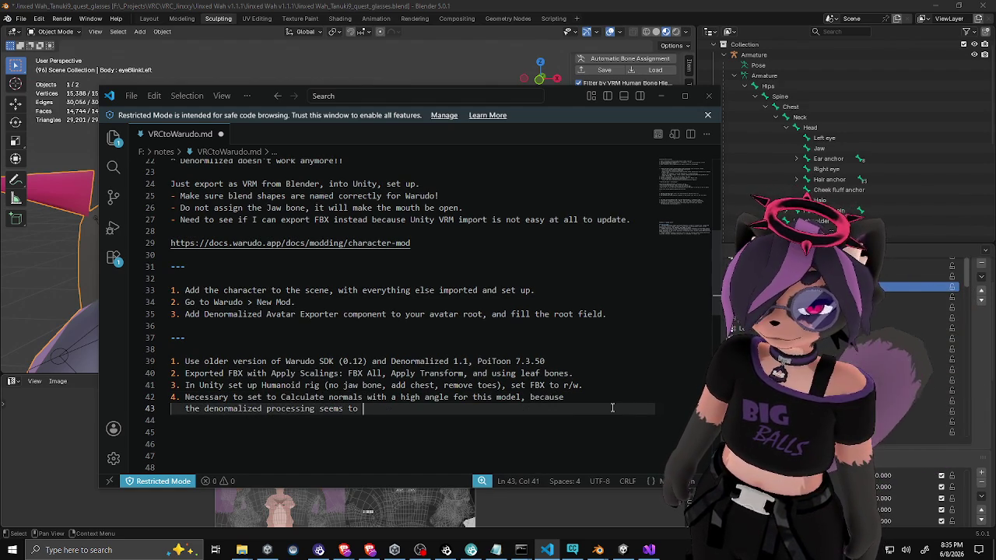
text(use that instead of)
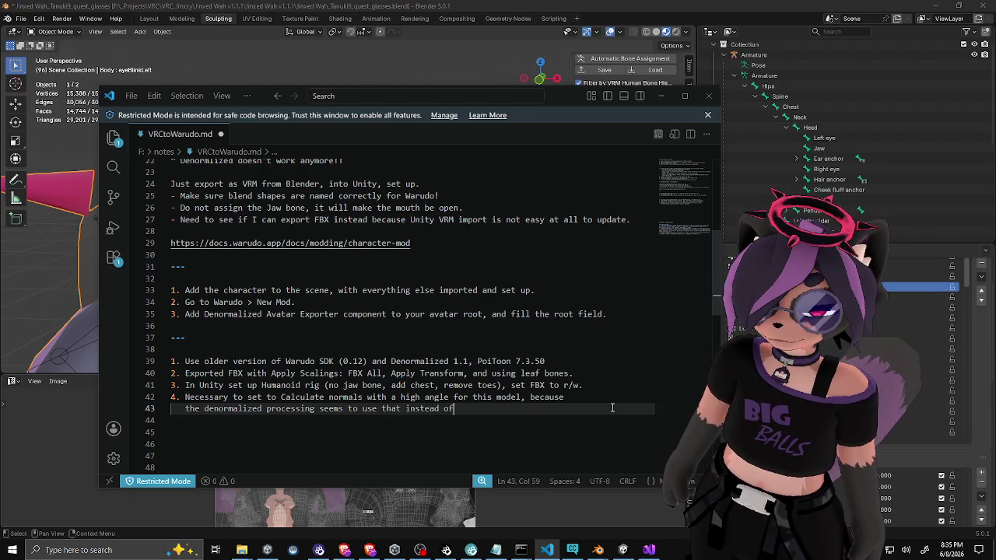
text( imported normals.)
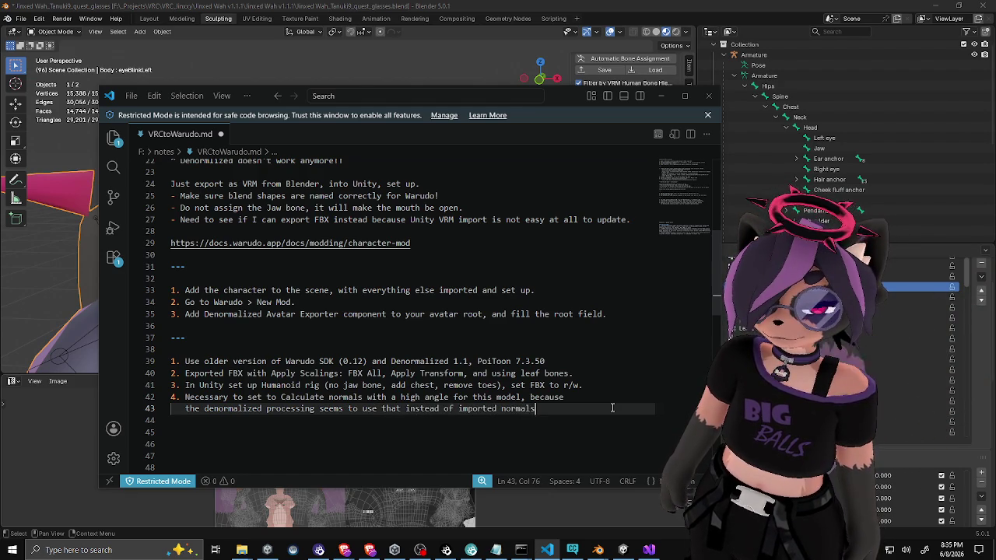
key(Return)
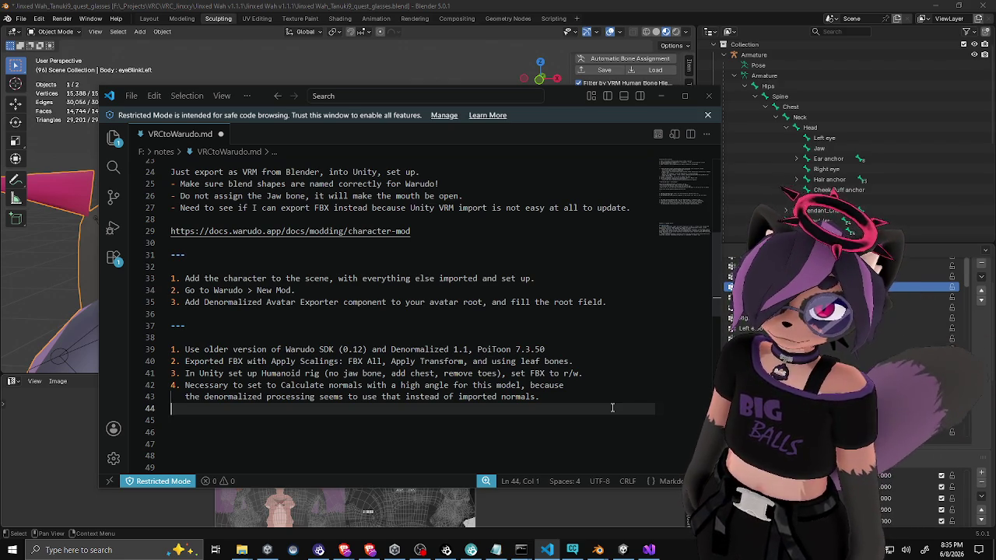
Step: Save VRCtoWarudo.md, then save Jinxed Wah_Tanuki9_quest_glasses.blend in Blender and close Blender
key(ctrl+s)
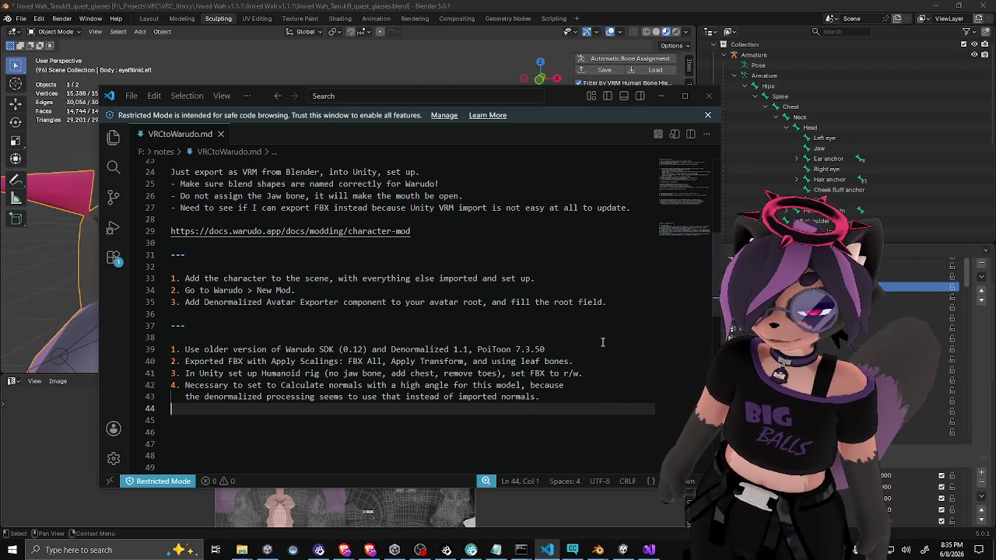
mouse_move(571, 94)
mouse_down()
mouse_move(547, 98)
mouse_move(557, 80)
mouse_up()
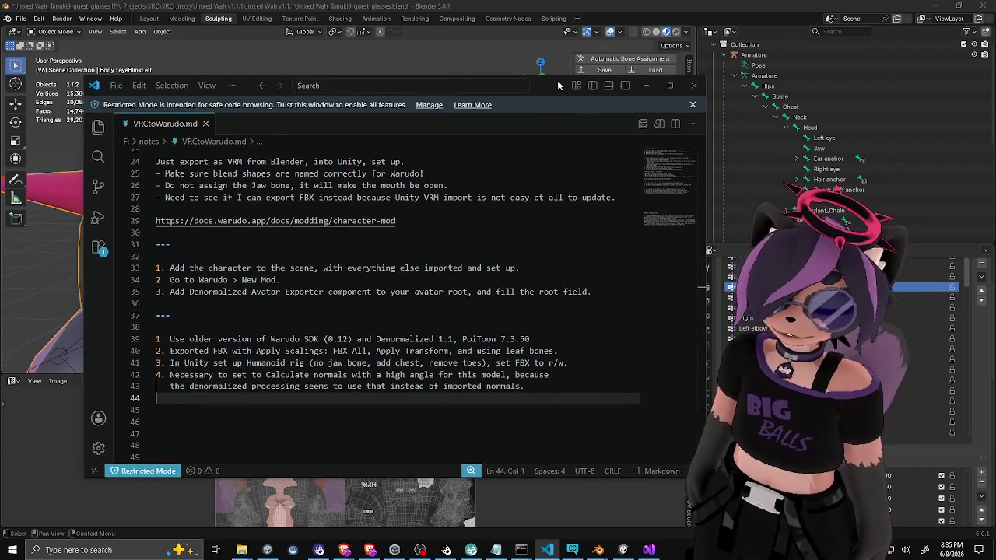
click(642, 89)
scroll(423, 224, down, 5)
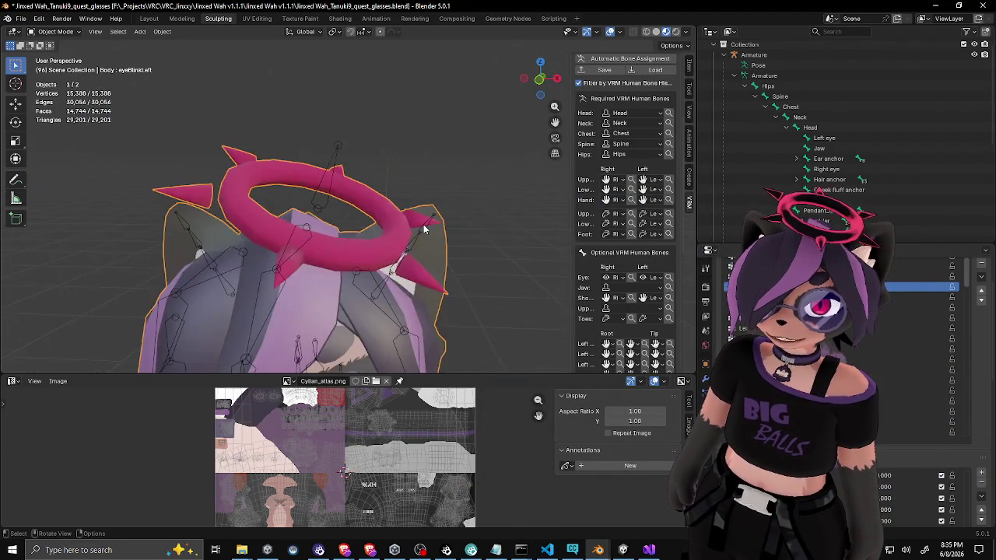
key(ctrl+s)
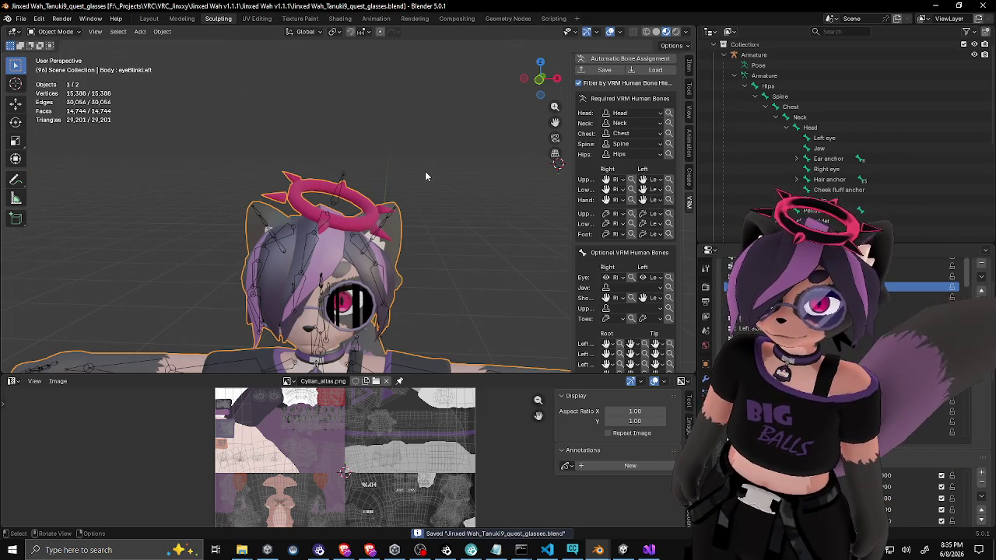
click(982, 6)
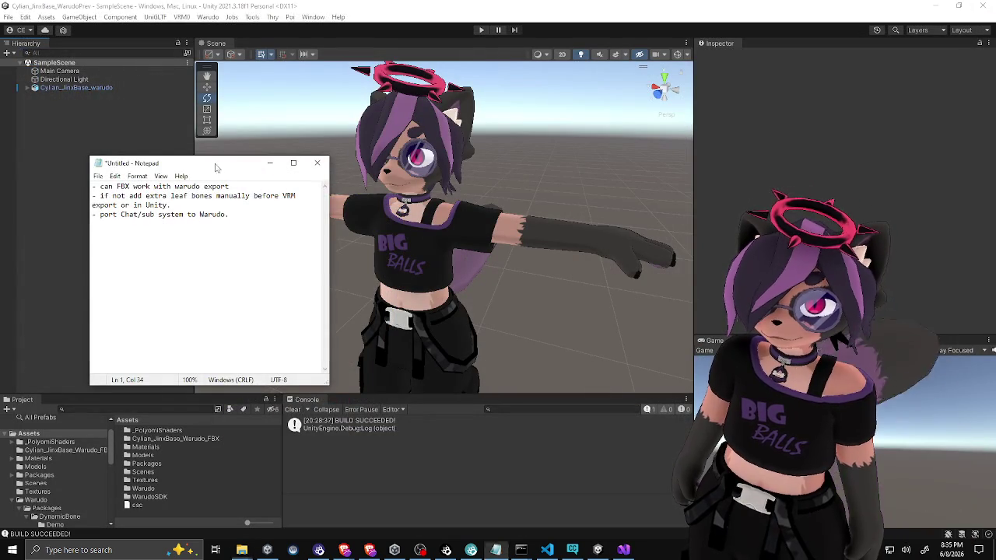
Step: Delete the 'can FBX work with warudo export' todo and add a 'Later maybe try instead:' heading
mouse_move(237, 171)
mouse_down()
mouse_move(243, 175)
mouse_move(74, 195)
mouse_up()
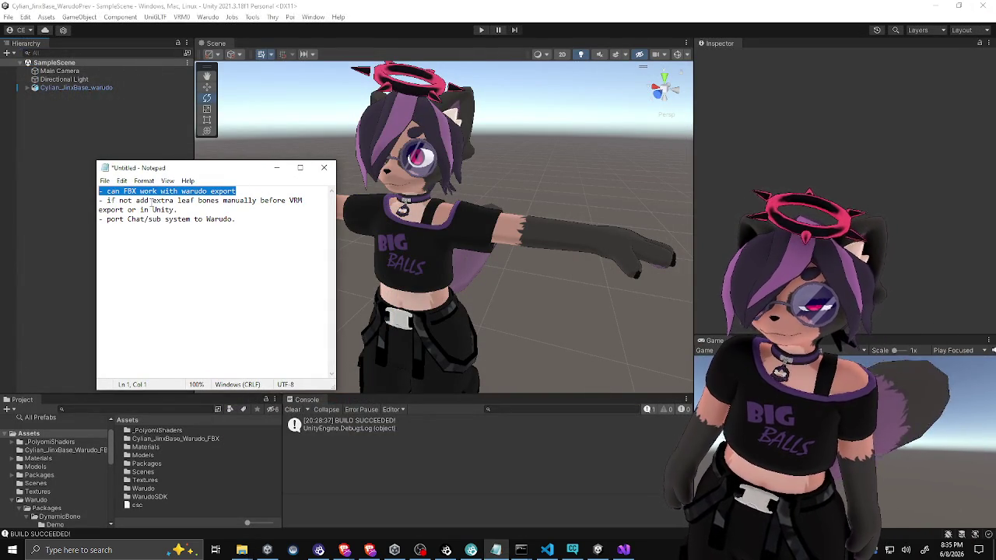
key(Delete)
key(Delete)
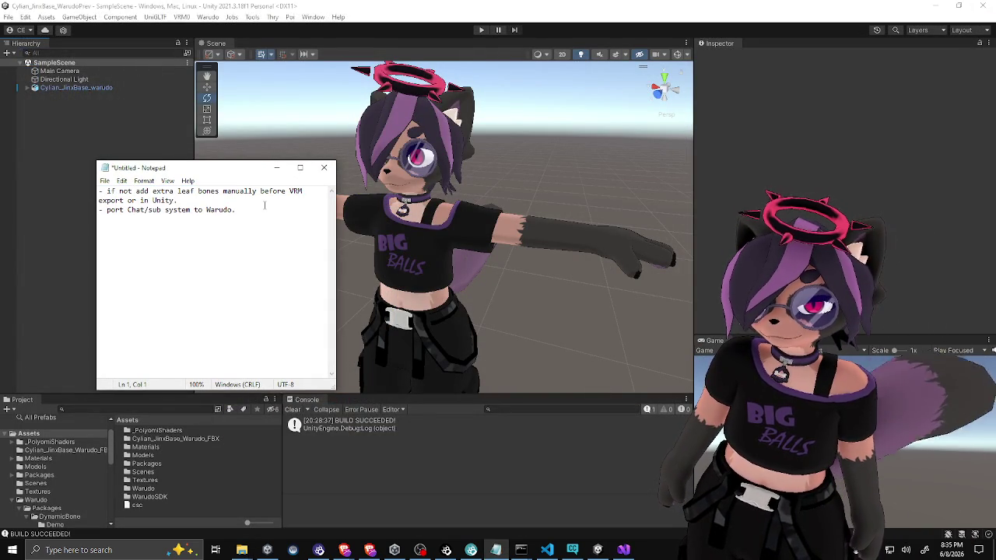
key(ctrl+End)
key(Return)
text(La)
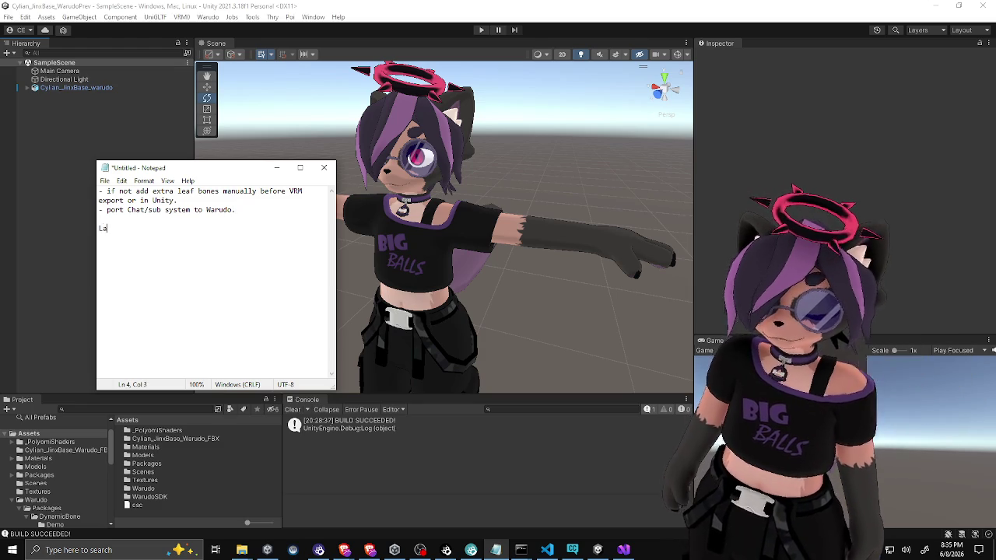
text(ter maybe try )
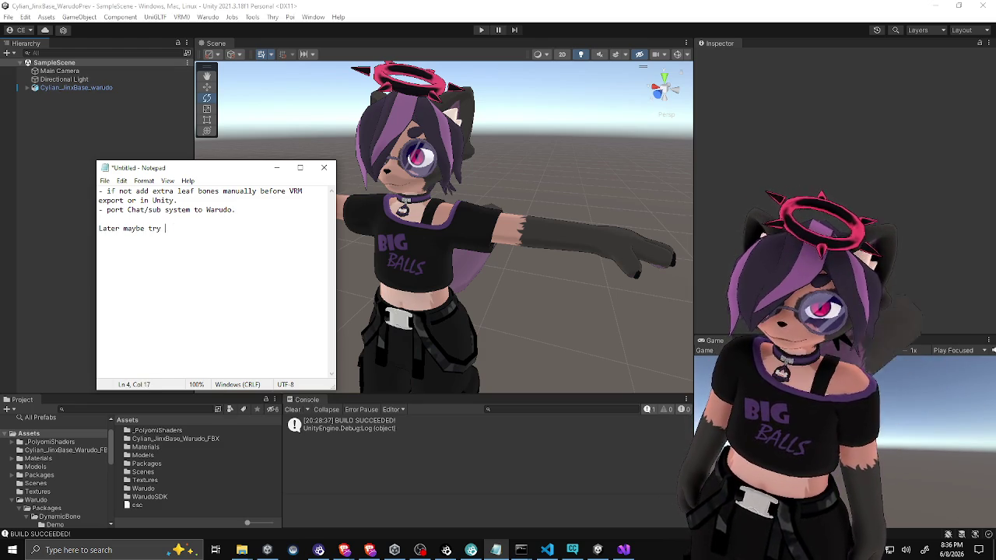
text(instead:)
key(Return)
Step: Add the bullet '- better FBX export from Blender that makes bones normalized before Warudo SDK.'
text(- better GVX)
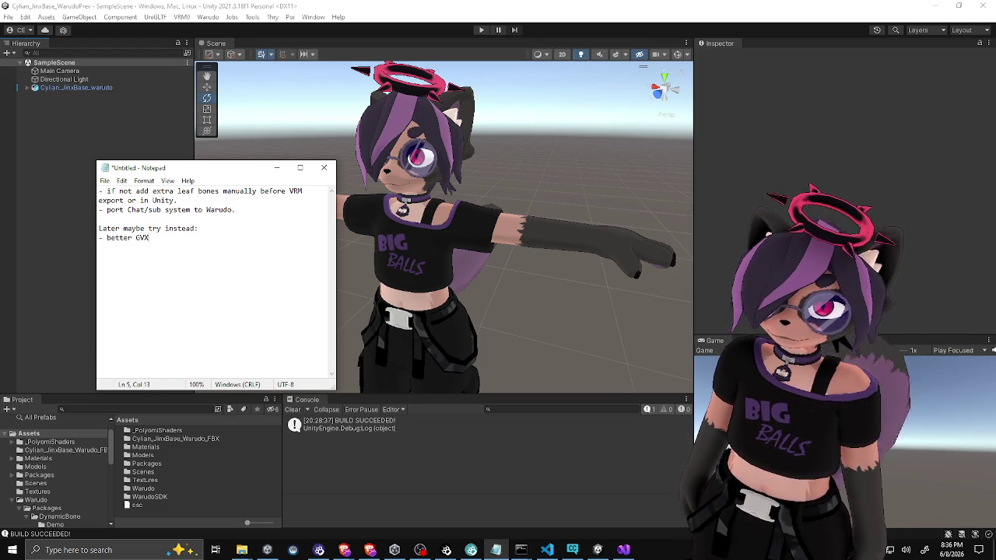
key(BackSpace)
key(BackSpace)
key(BackSpace)
text(FBX exp)
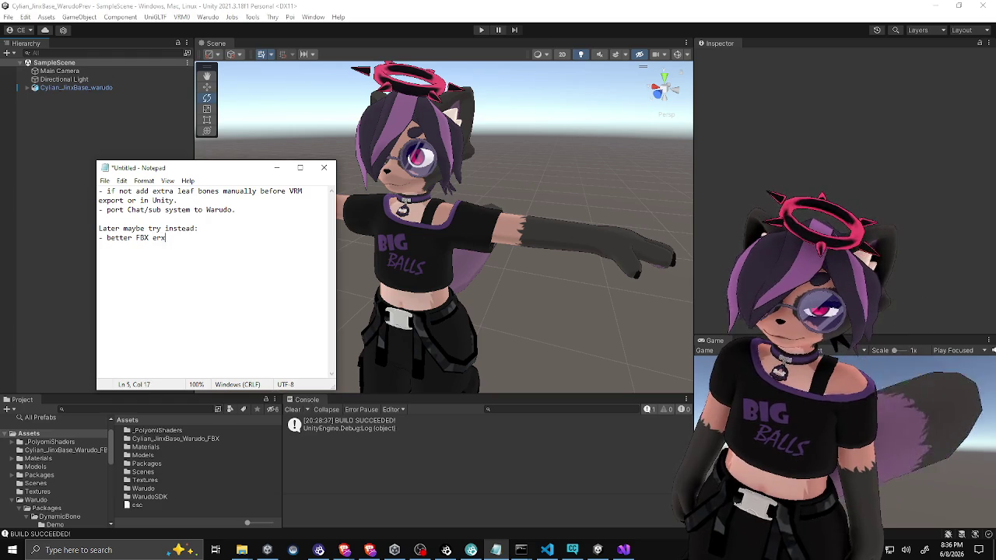
text(ort from Blender. )
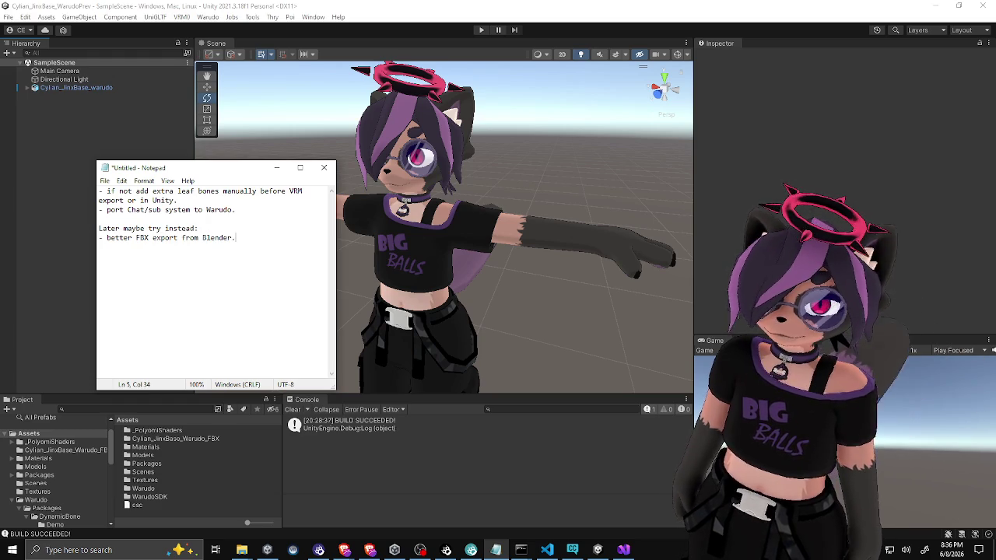
text(-)
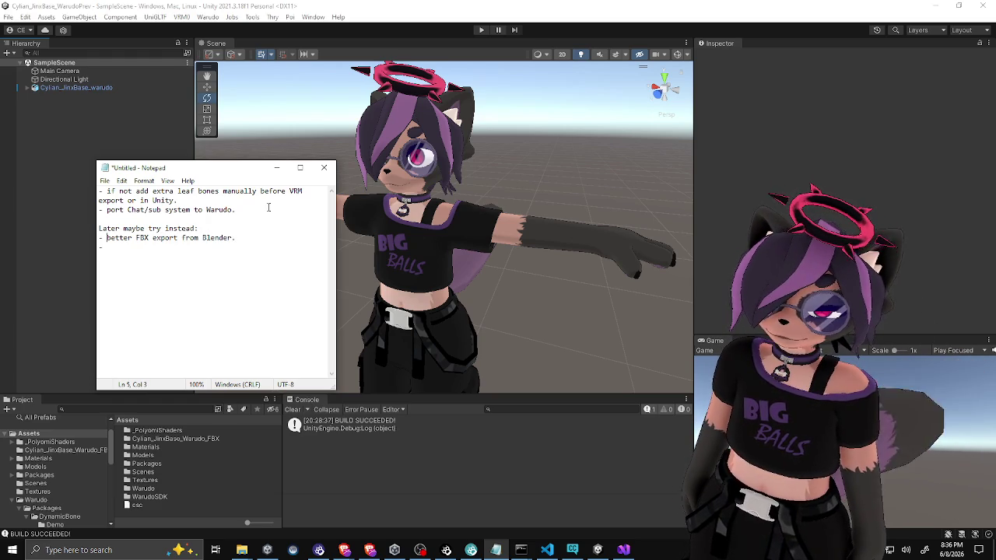
key(BackSpace)
text(to use in)
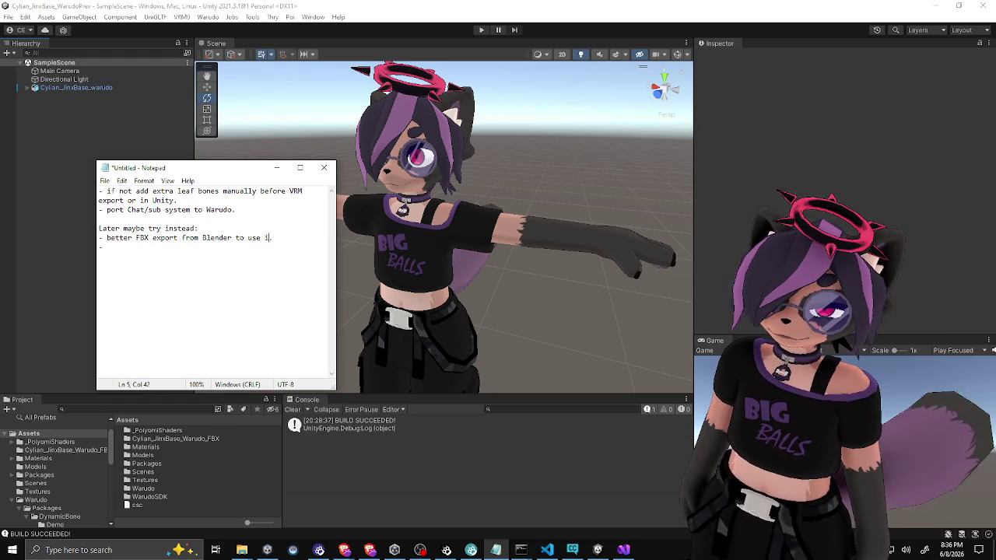
key(BackSpace)
key(BackSpace)
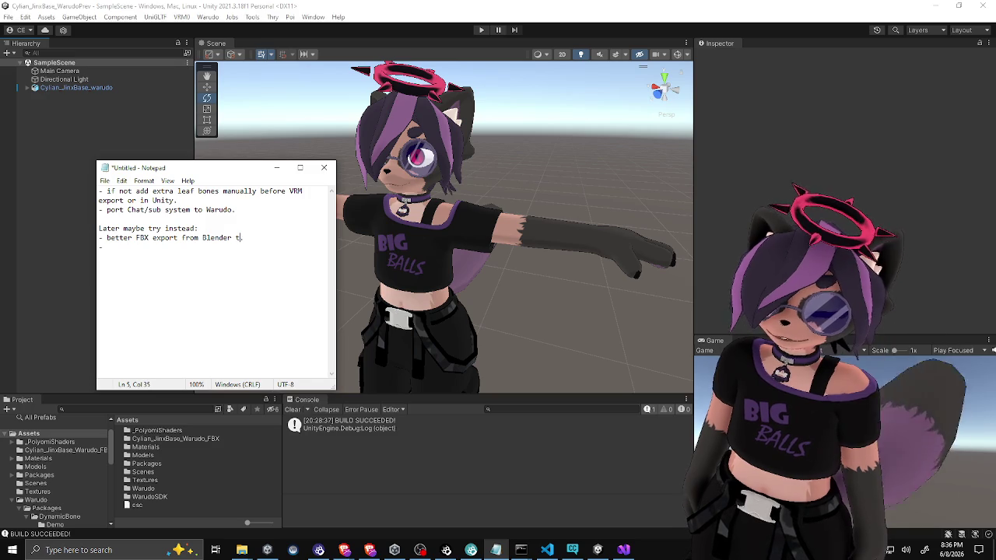
text(hat makes bones n)
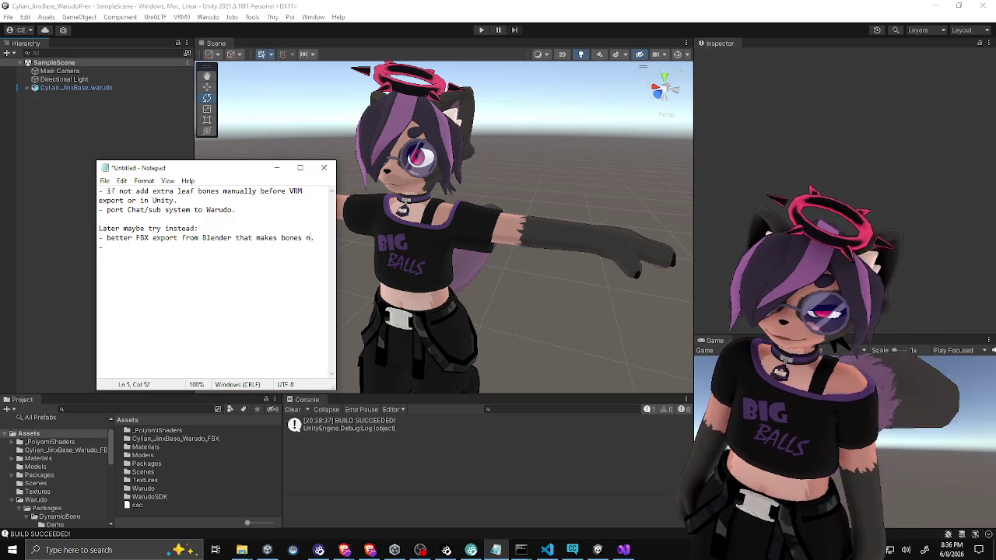
text(ormalize d)
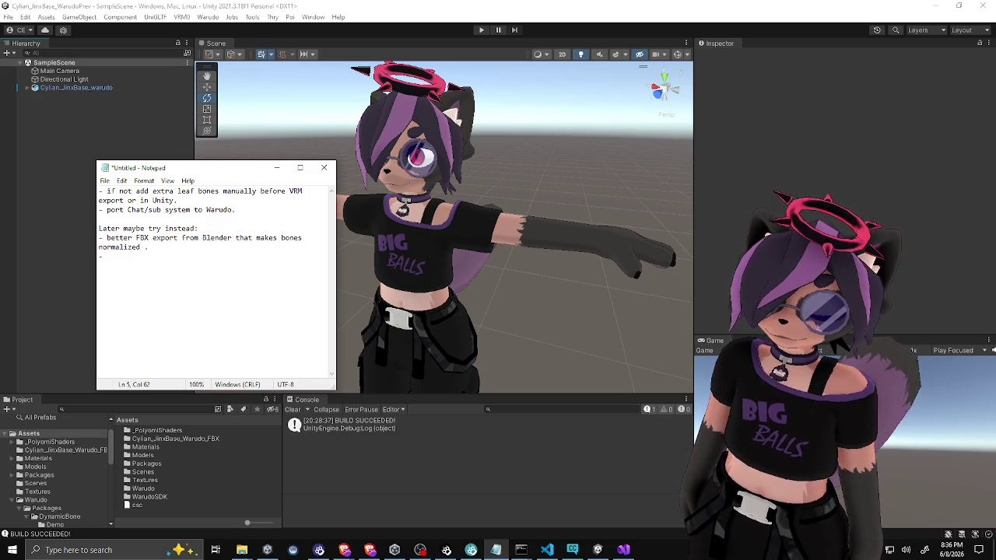
text(before)
text(arudo.)
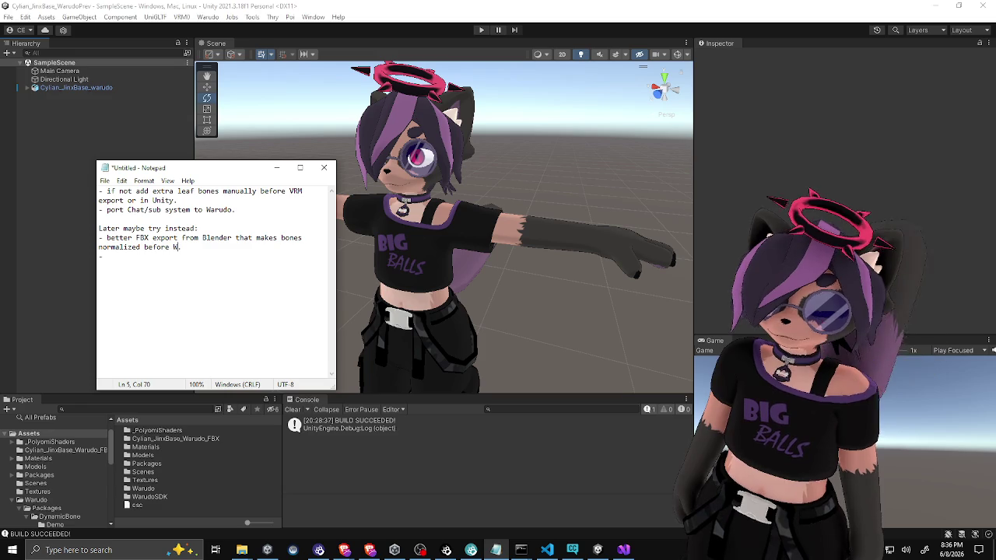
text(arudo )
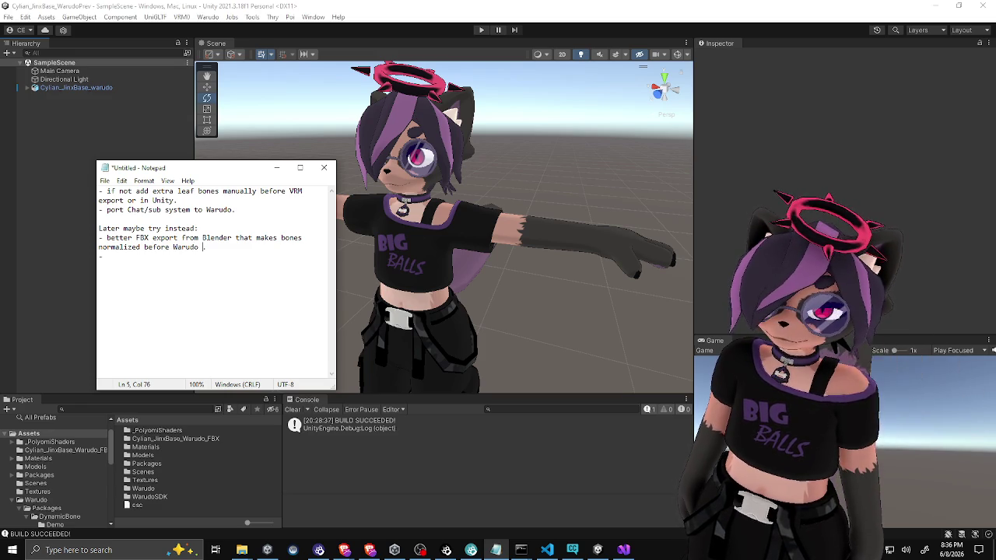
text(SDK.)
key(Down)
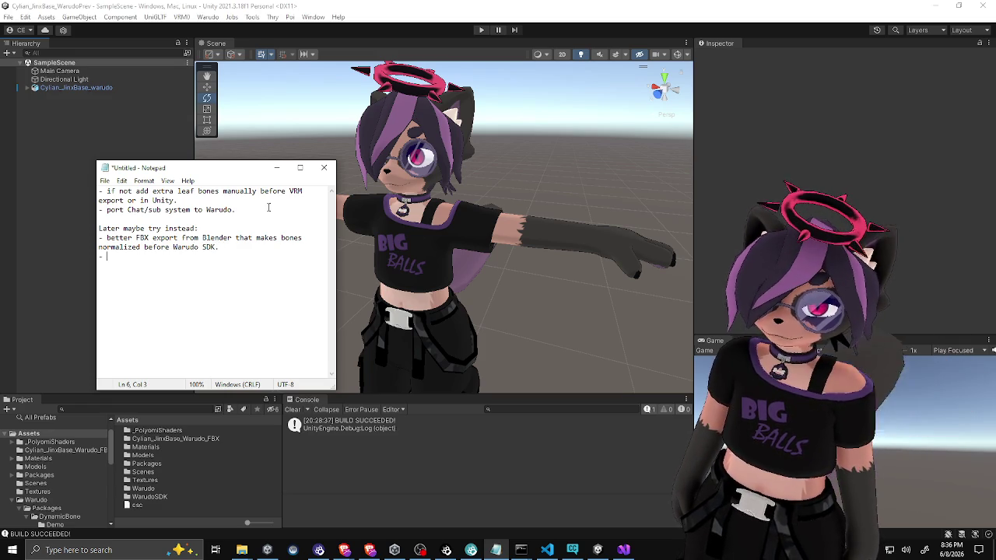
Step: Add the bullet '- fix denormalized script (import normals at least)??'
key(Up)
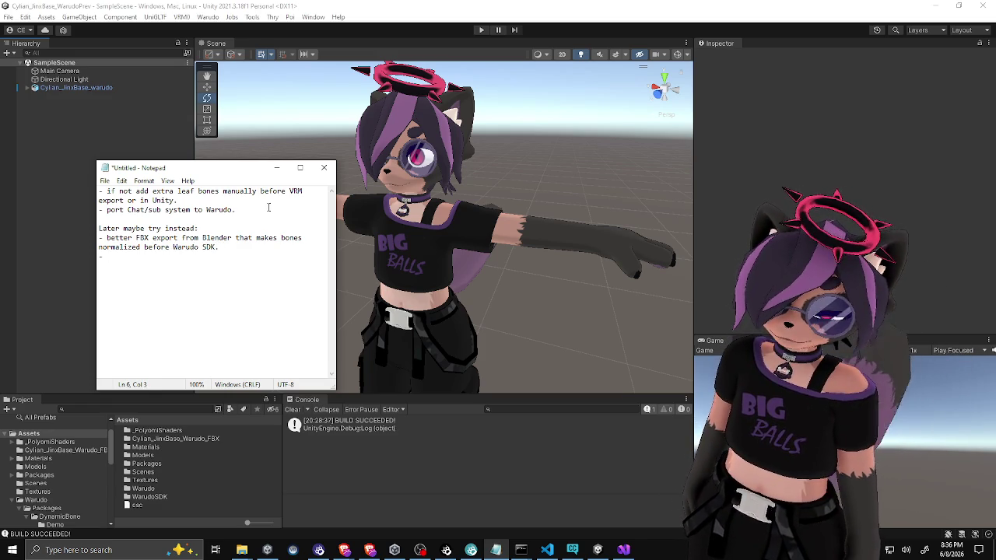
text(fix denorm)
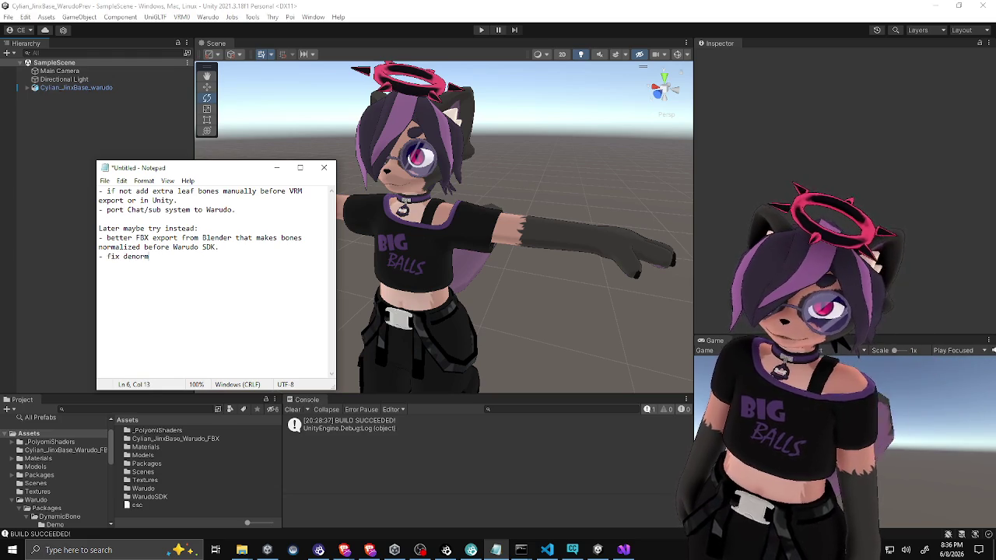
text(alized script)
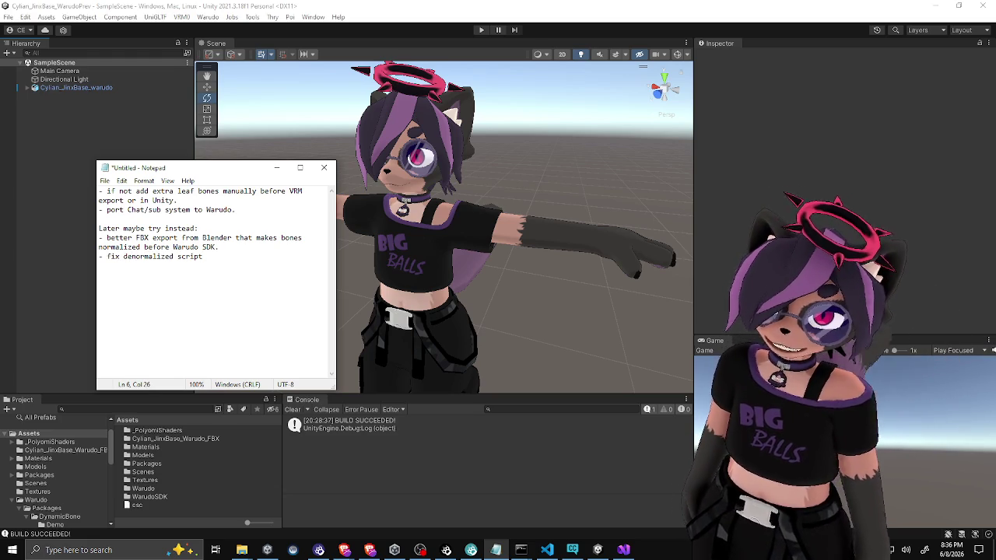
text(??)
key(Return)
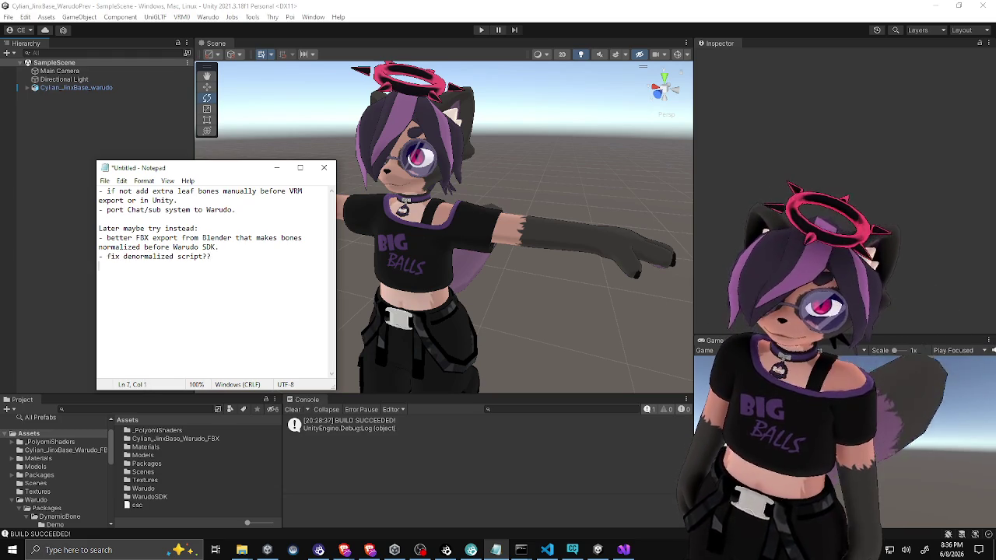
click(205, 256)
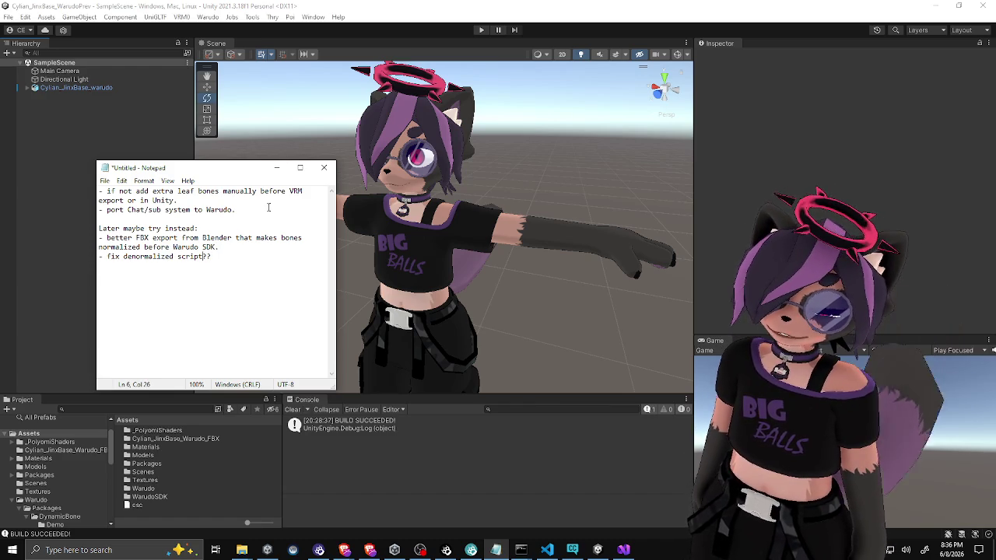
text((import norma)
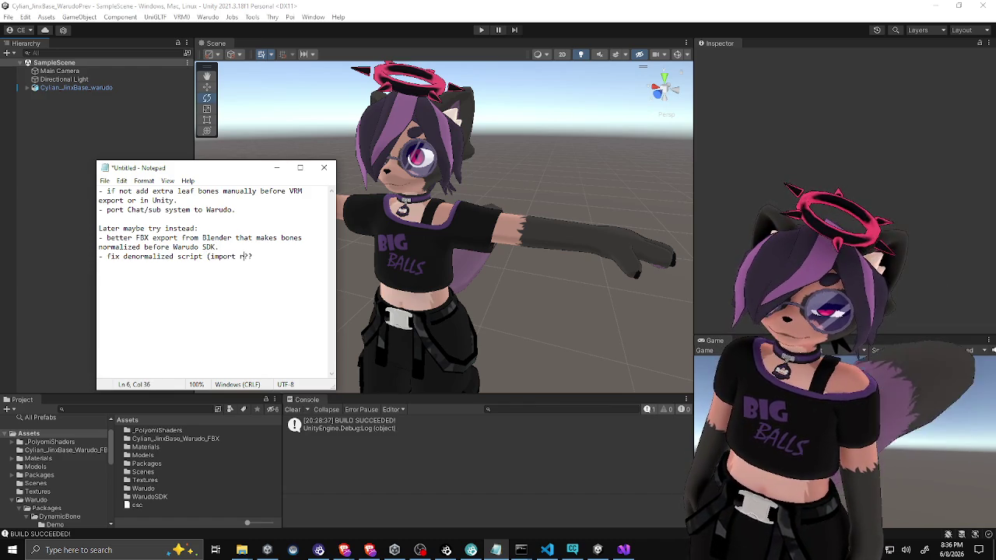
text(ls at leat)
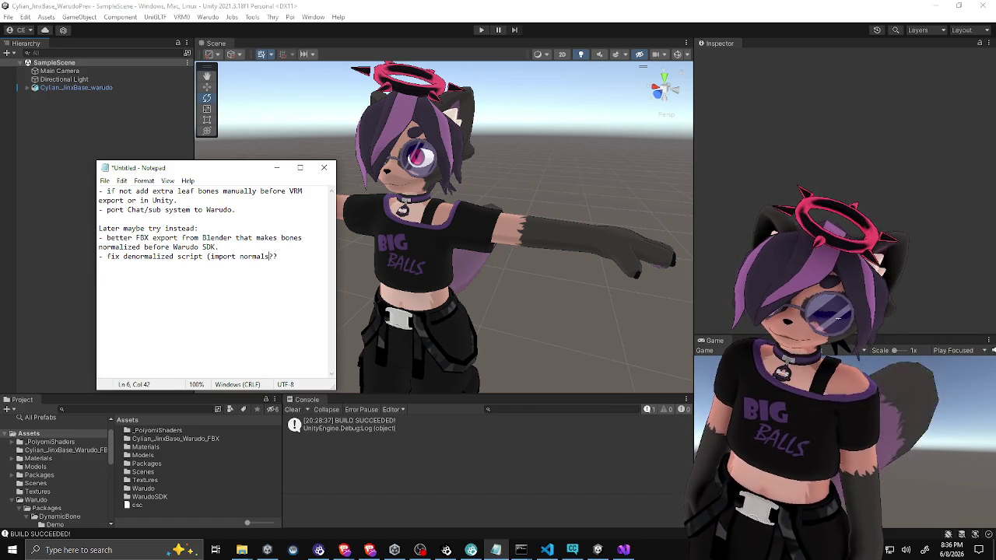
key(BackSpace)
text(st))
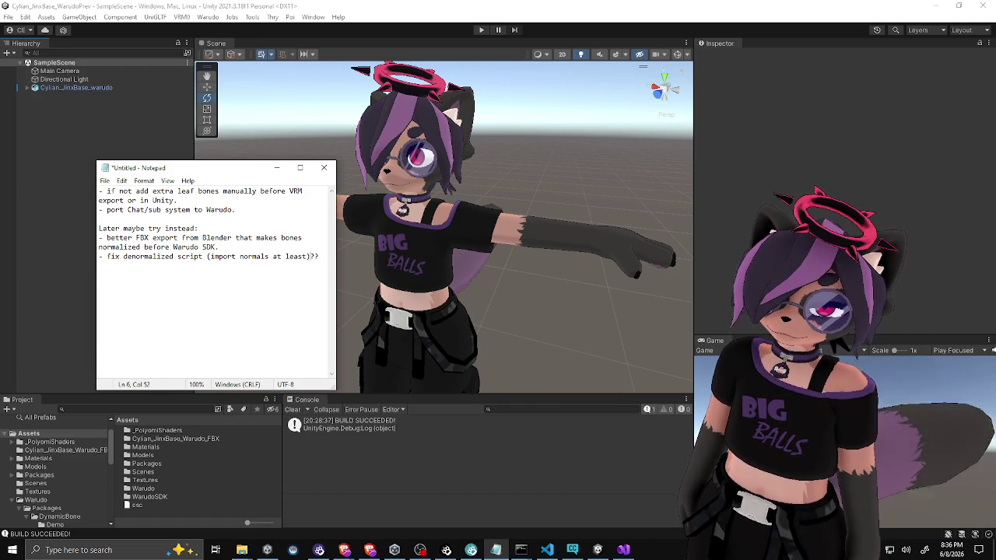
key(Down)
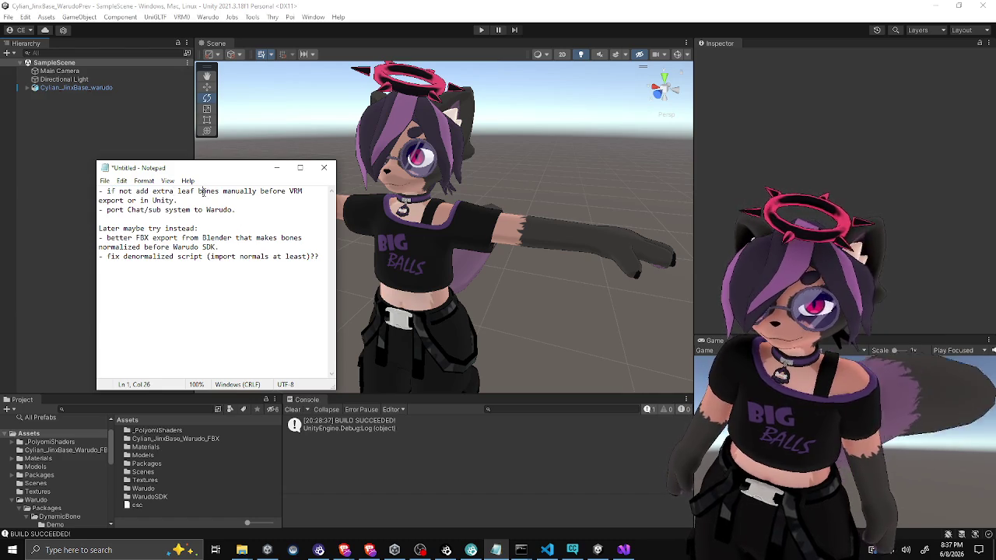
Step: Space out the todo notes with blank lines, making room for a new sculpting item
click(200, 192)
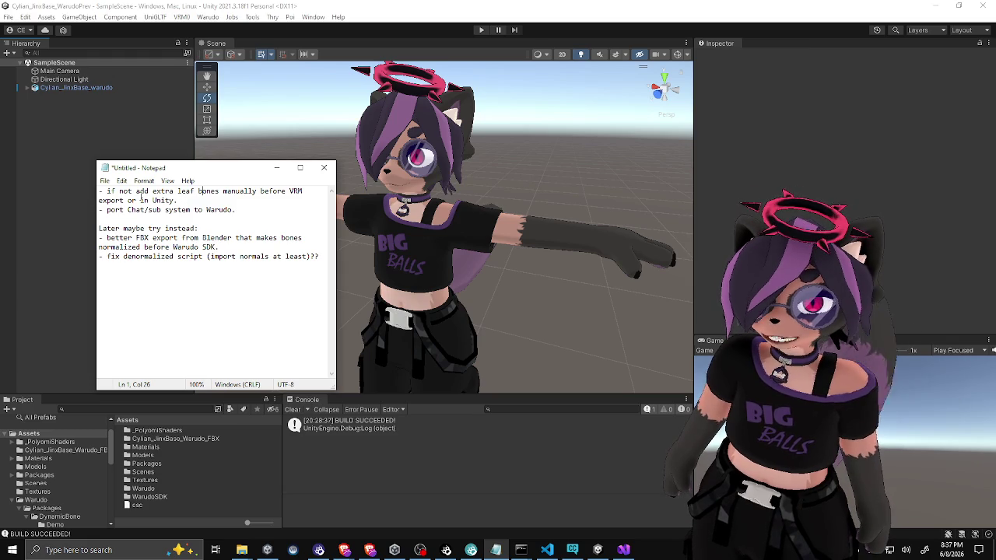
click(189, 197)
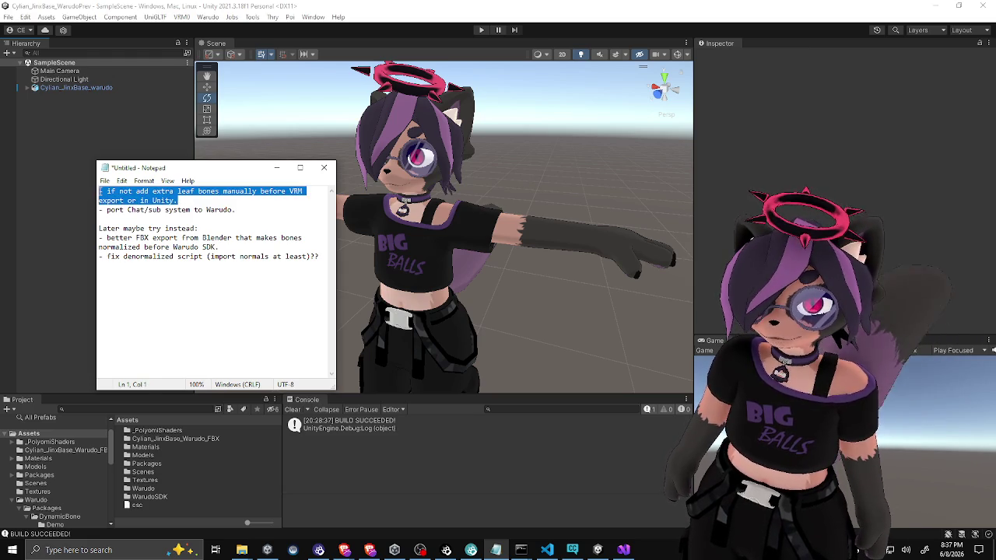
key(Return)
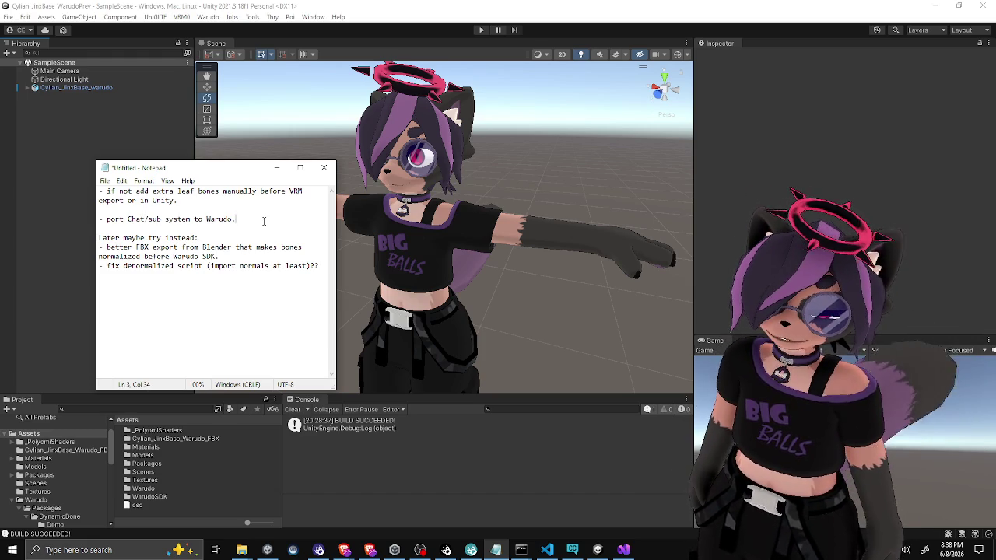
key(Return)
key(Return)
text(- sculpting)
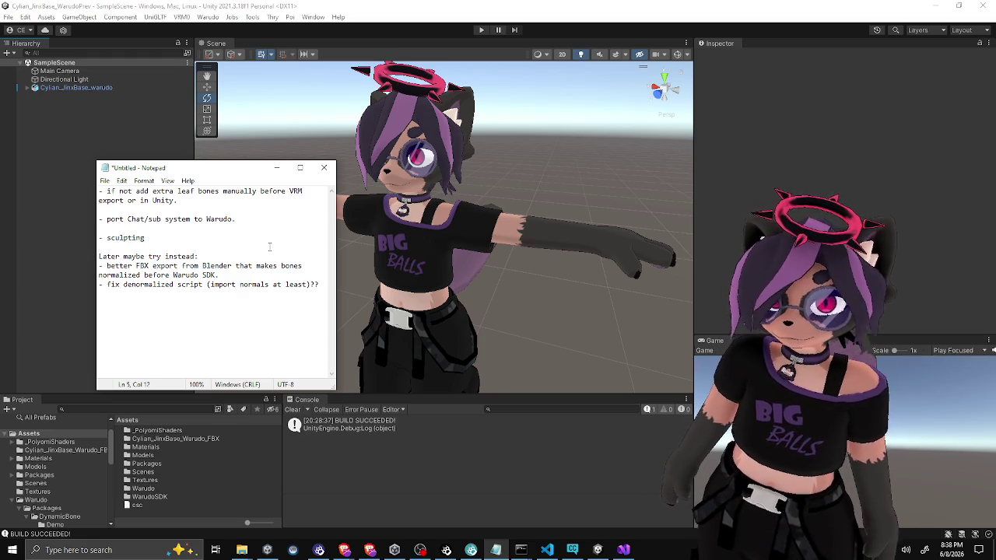
Step: Save the notes as stream-notes.txt, then close Notepad and the Unity editor
key(ctrl+s)
key(Escape)
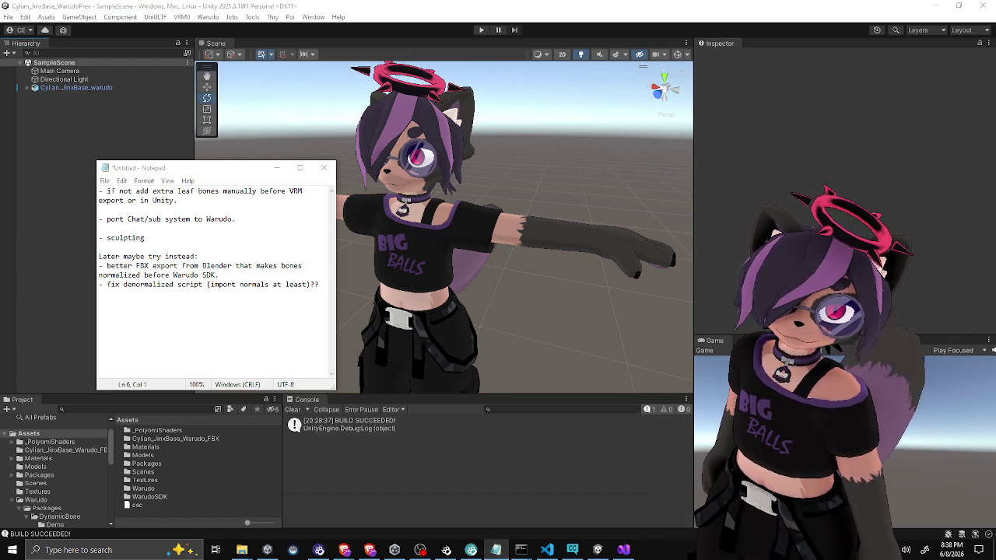
key(Return)
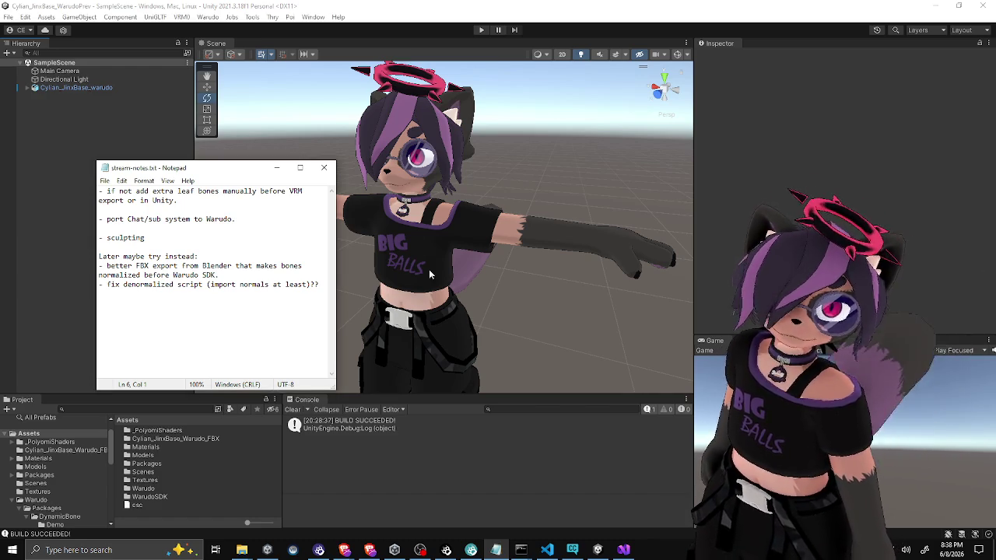
click(324, 167)
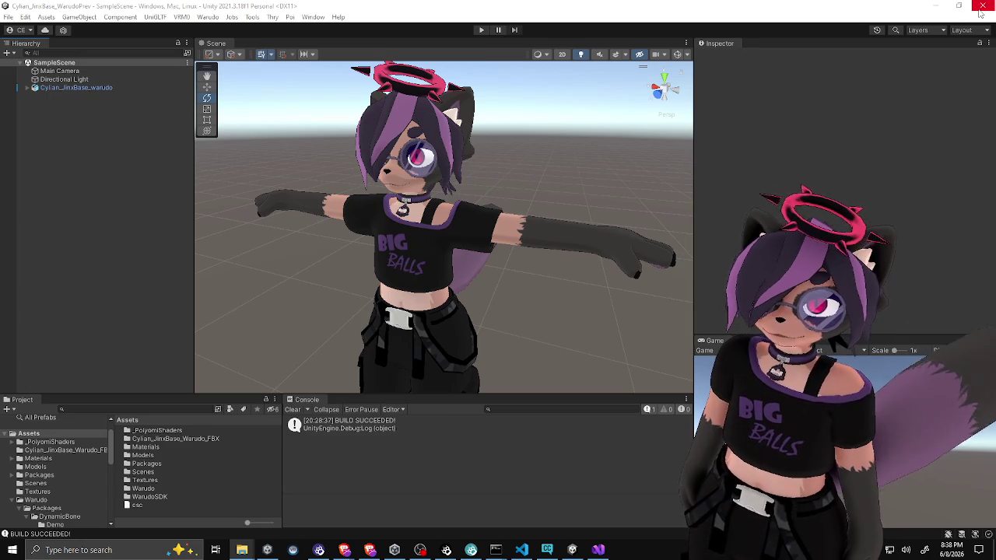
click(982, 12)
click(982, 12)
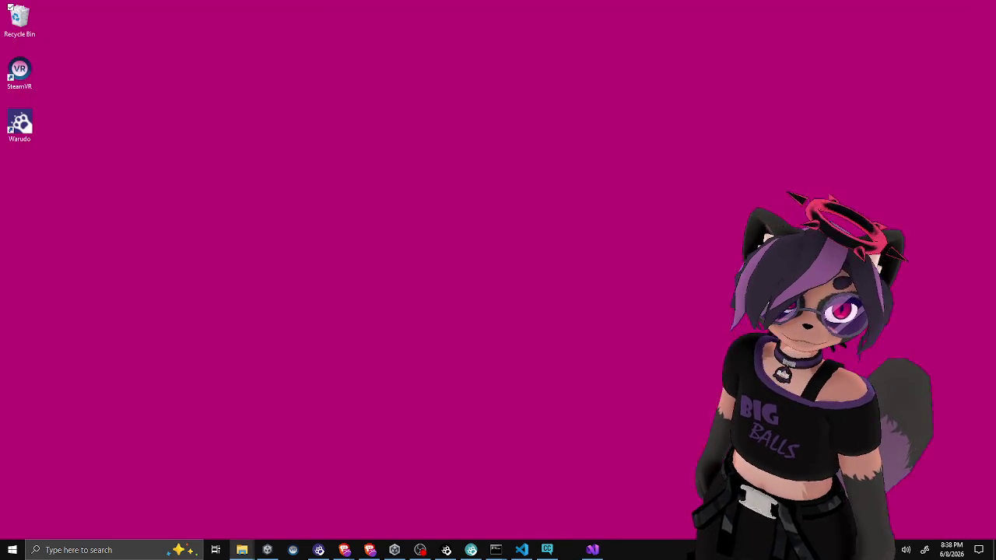